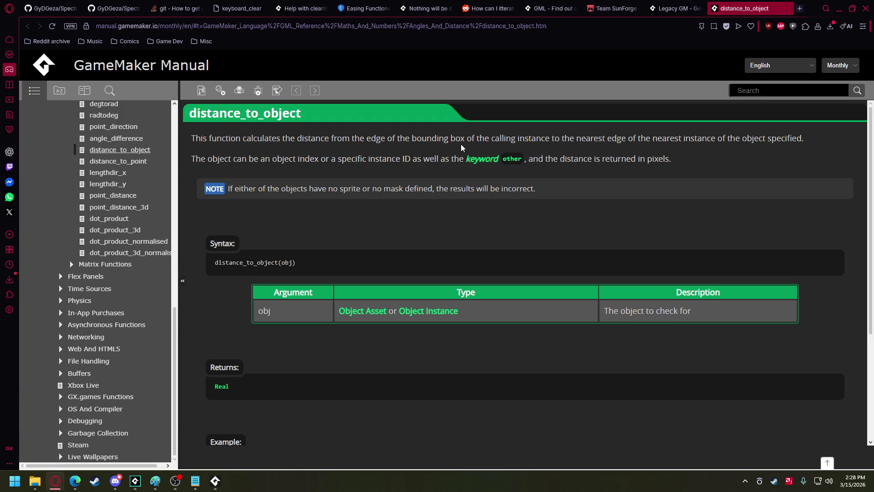
# Step: Close Opera's distance_to_object manual tab and bring up the paused GameMaker debugger
pyautogui.click(786, 10)
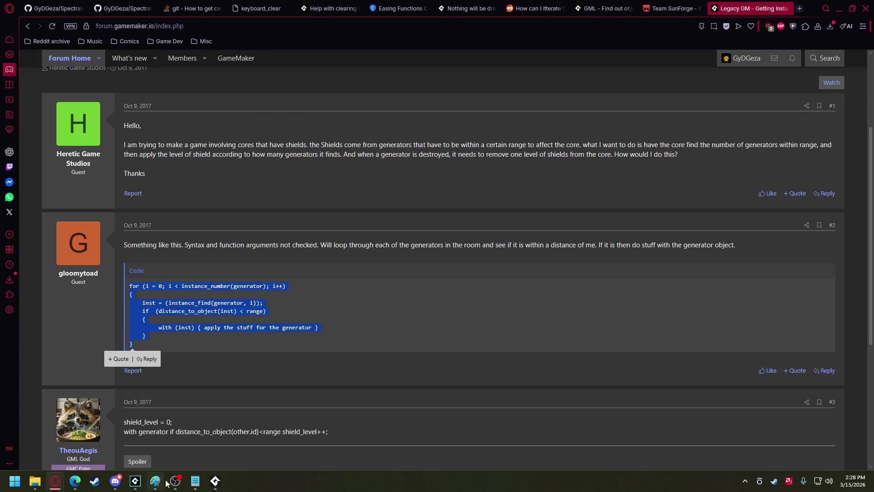
pyautogui.moveTo(175, 480)
pyautogui.click(176, 435)
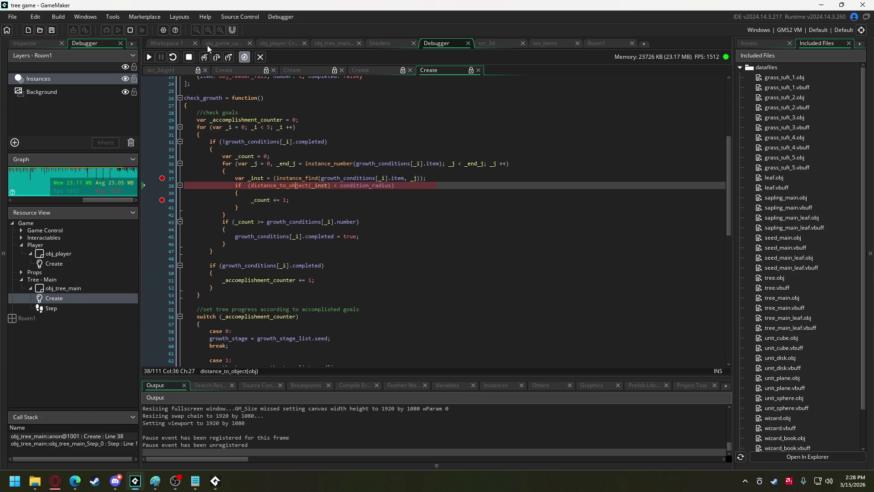
# Step: Stop the debug session and remove the breakpoints on lines 37 and 40
pyautogui.click(189, 57)
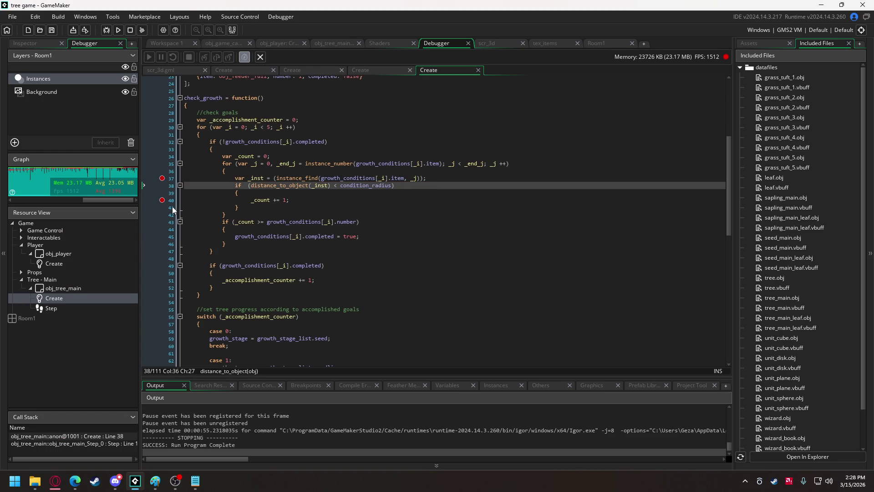
pyautogui.click(162, 201)
pyautogui.click(162, 178)
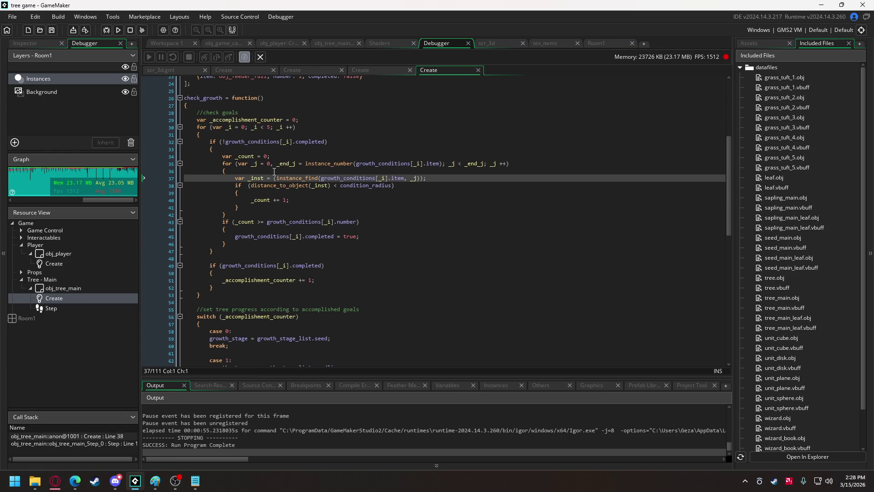
# Step: Replace distance_to_object(_inst) on line 38 with point_distance(x, y, _inst.x, _inst.y) and run the game
pyautogui.moveTo(251, 186); pyautogui.dragTo(334, 187)
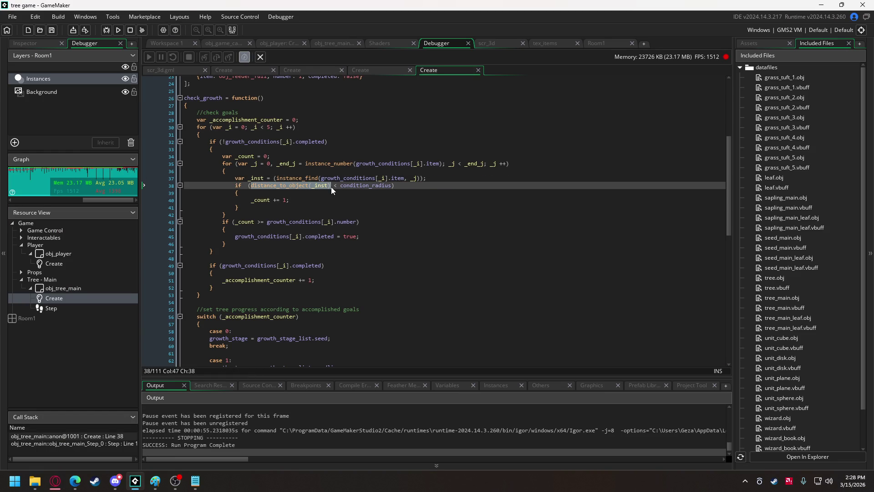
pyautogui.write('point_di')
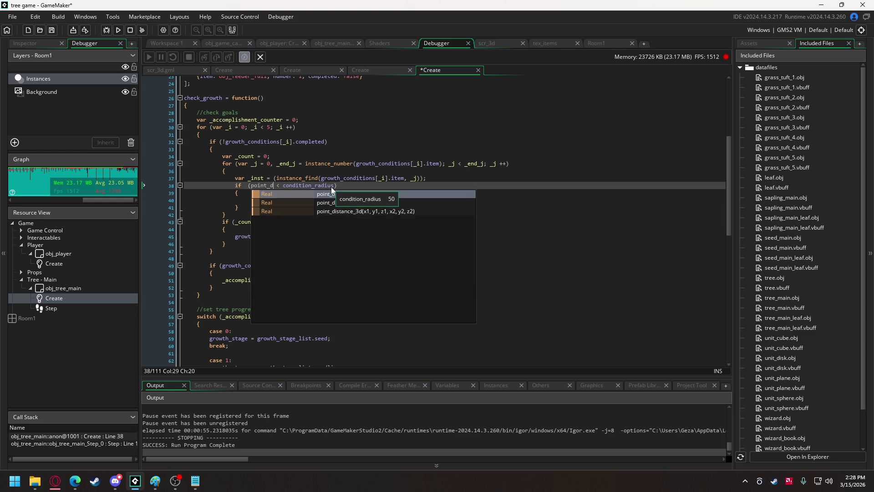
pyautogui.write('s')
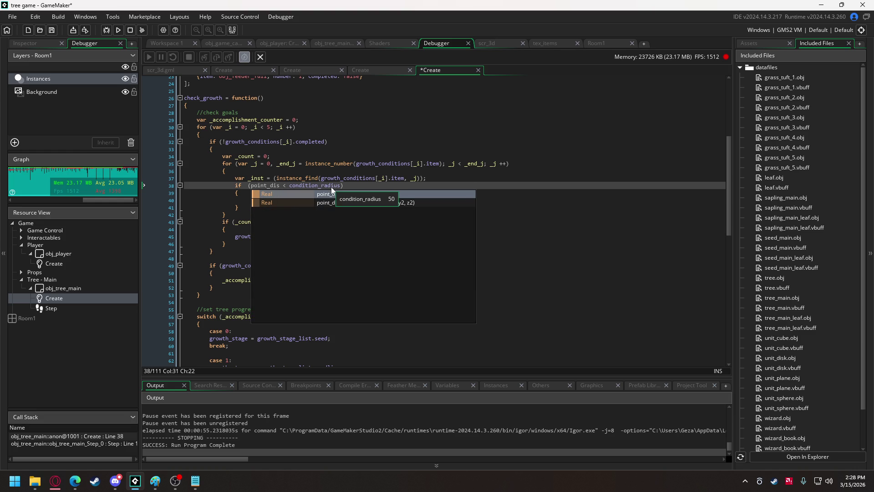
pyautogui.press('Return')
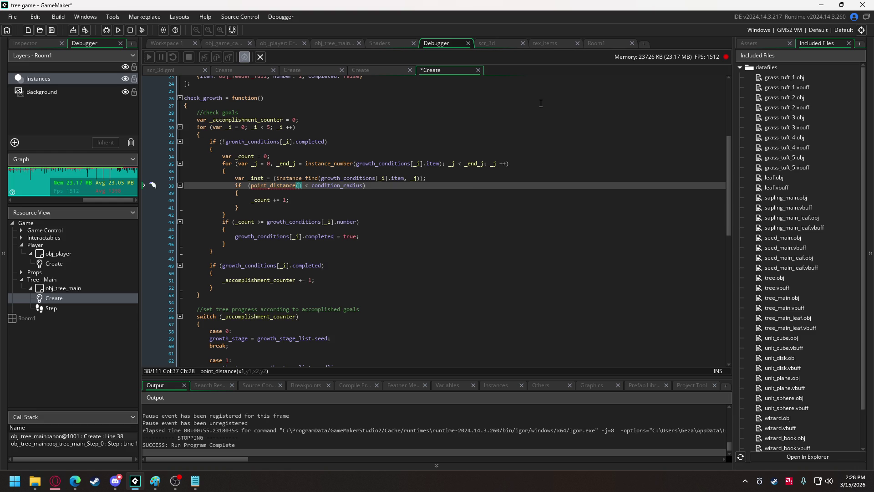
pyautogui.write('x, y, ')
pyautogui.write('_inst.x')
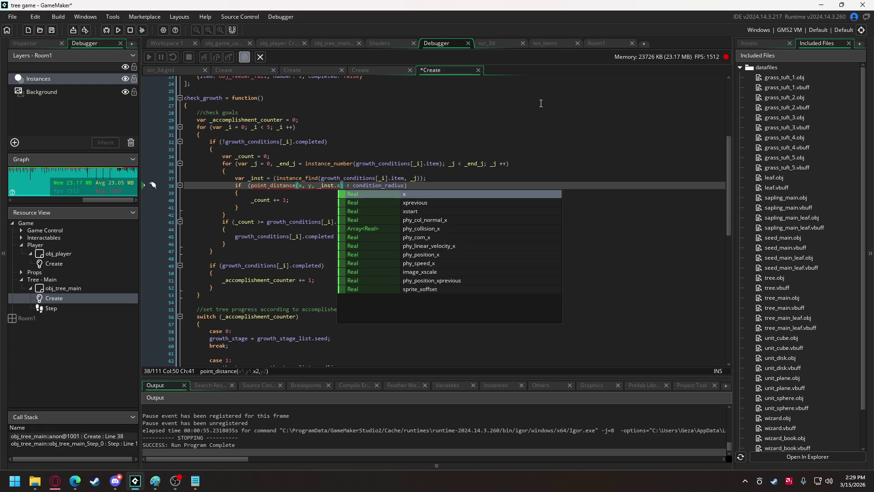
pyautogui.write(', _inst.y')
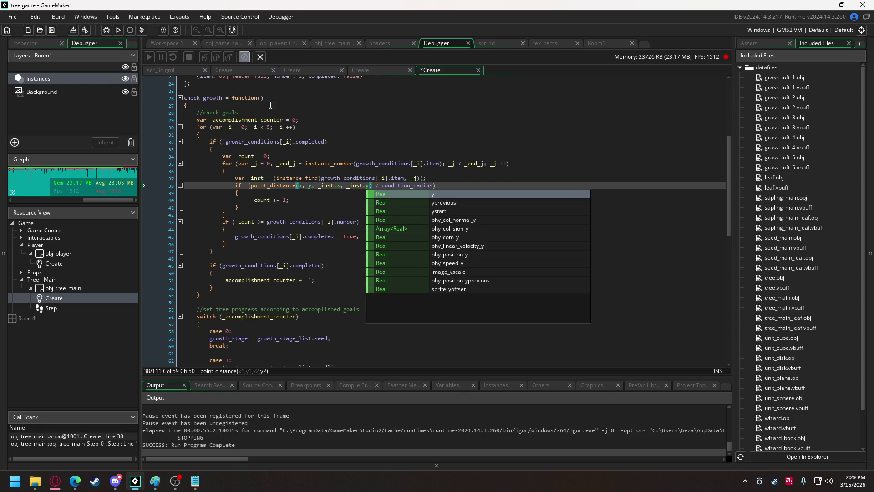
pyautogui.click(118, 30)
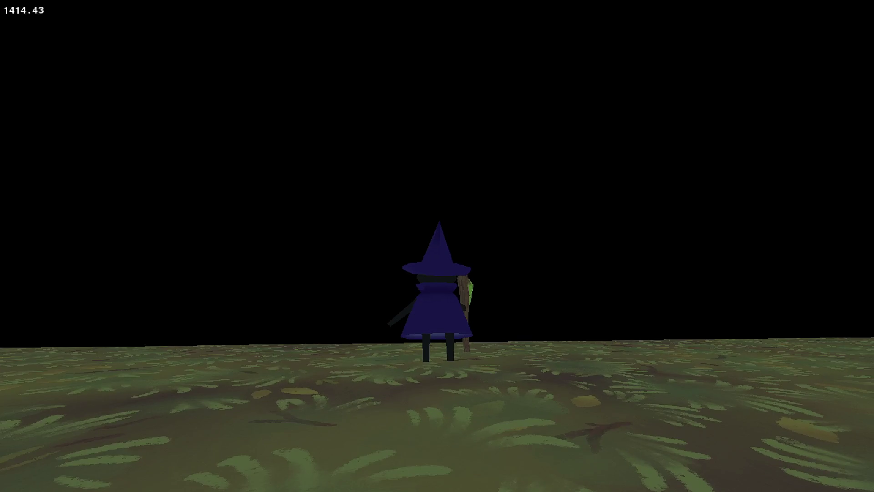
# Step: Walk the witch toward the trees, cast spells to sprout a small tree, then approach its trunk
pyautogui.press('w')
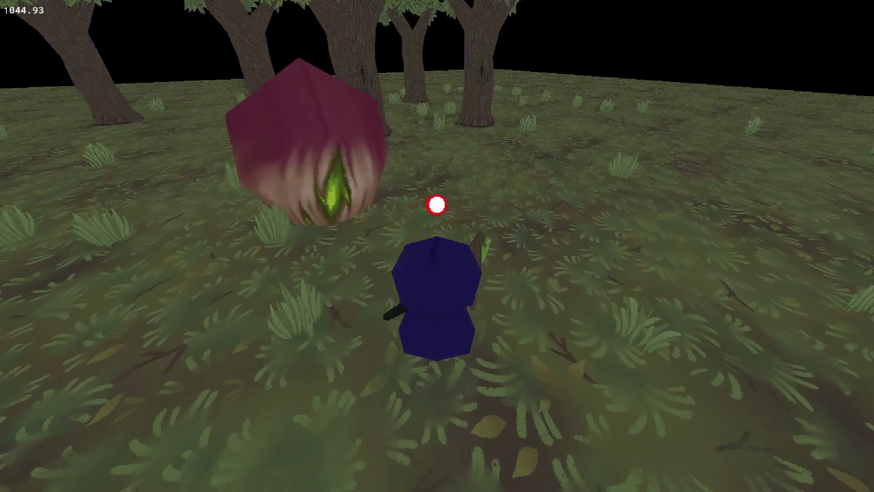
pyautogui.press('1')
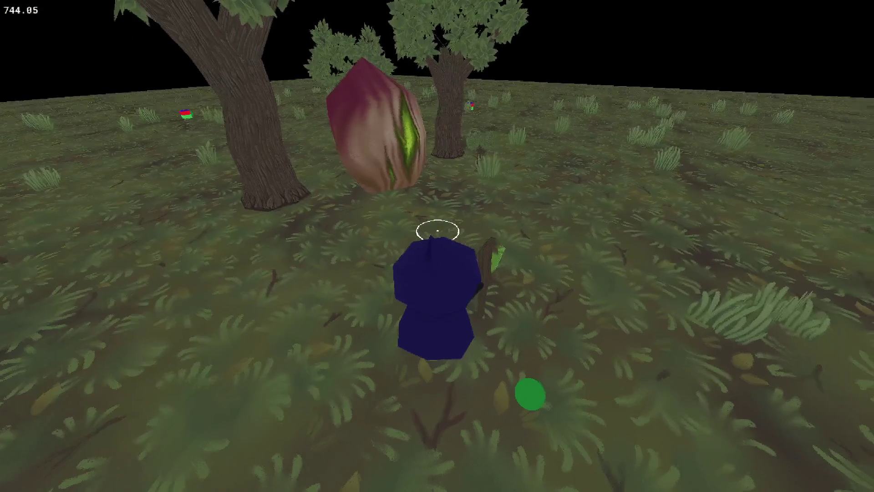
pyautogui.click(436, 202)
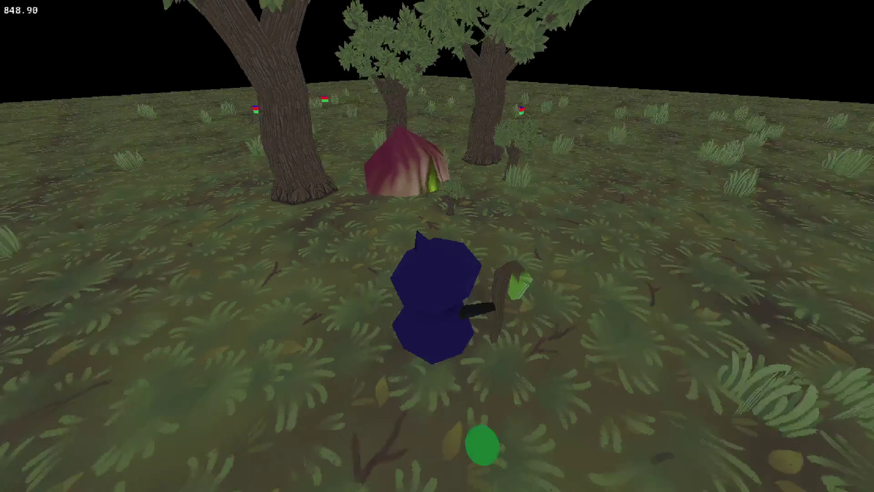
pyautogui.click(371, 211)
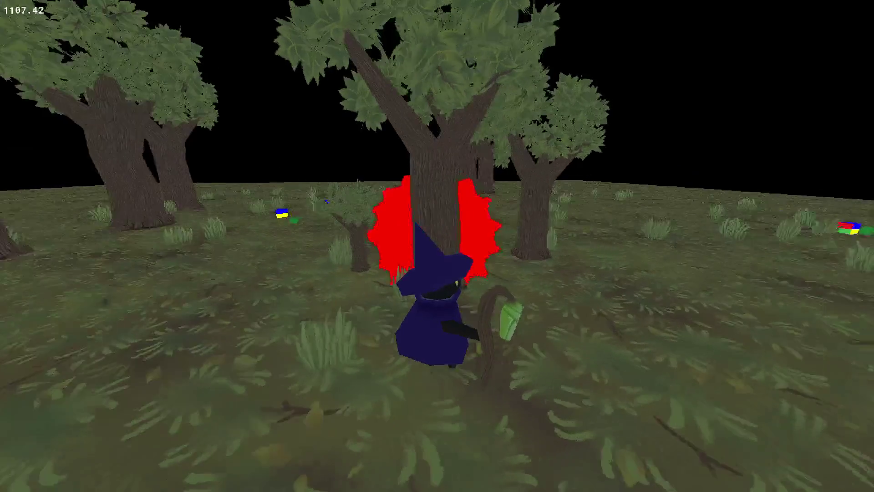
pyautogui.press('w')
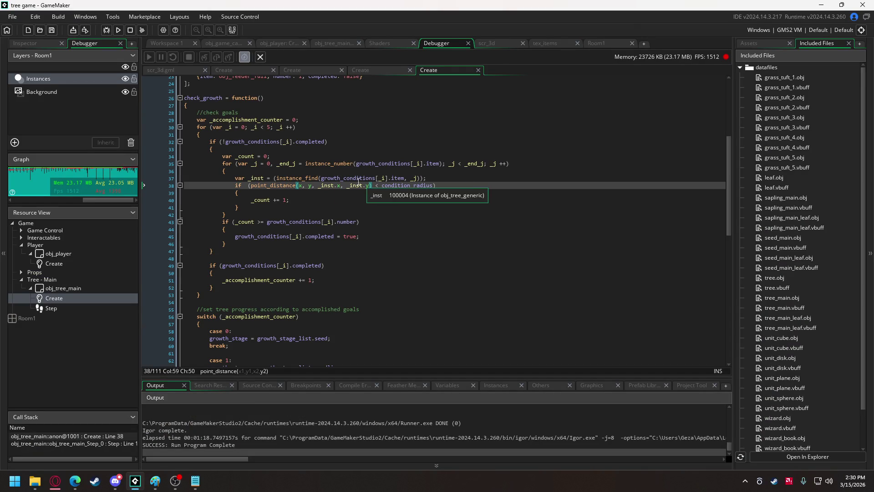
pyautogui.scroll(-6, 469, 202)
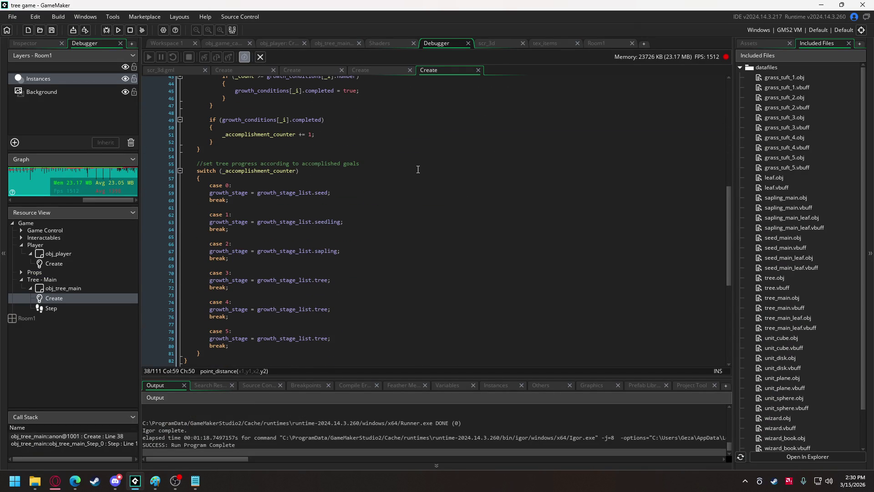
pyautogui.scroll(1, 417, 169)
pyautogui.scroll(10, 386, 179)
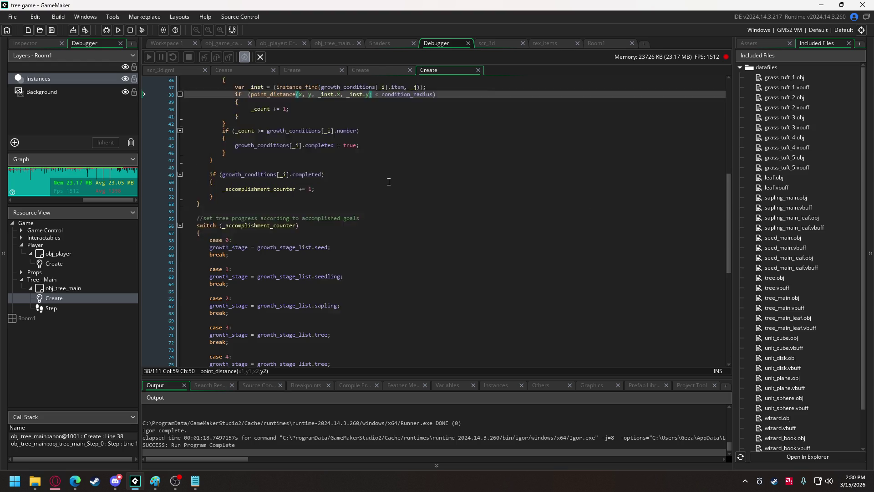
pyautogui.scroll(3, 312, 165)
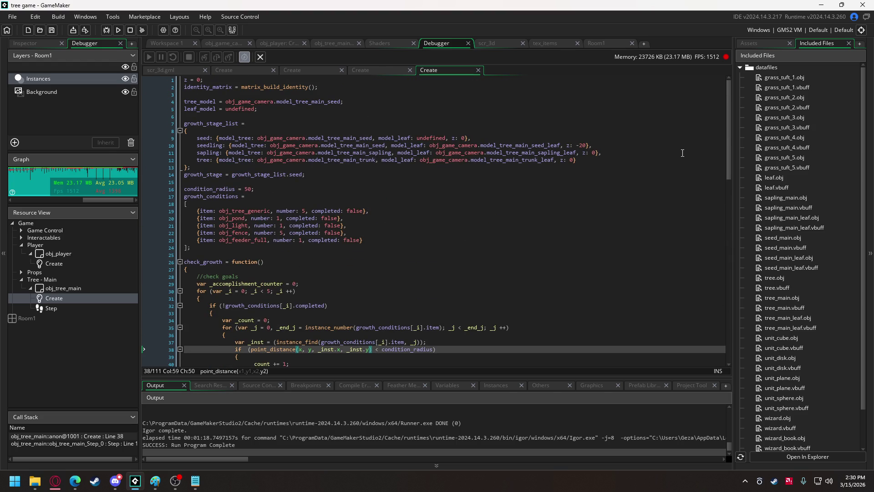
pyautogui.moveTo(730, 144)
pyautogui.mouseDown()
pyautogui.moveTo(716, 226)
pyautogui.moveTo(699, 242)
pyautogui.moveTo(692, 339)
pyautogui.mouseUp()
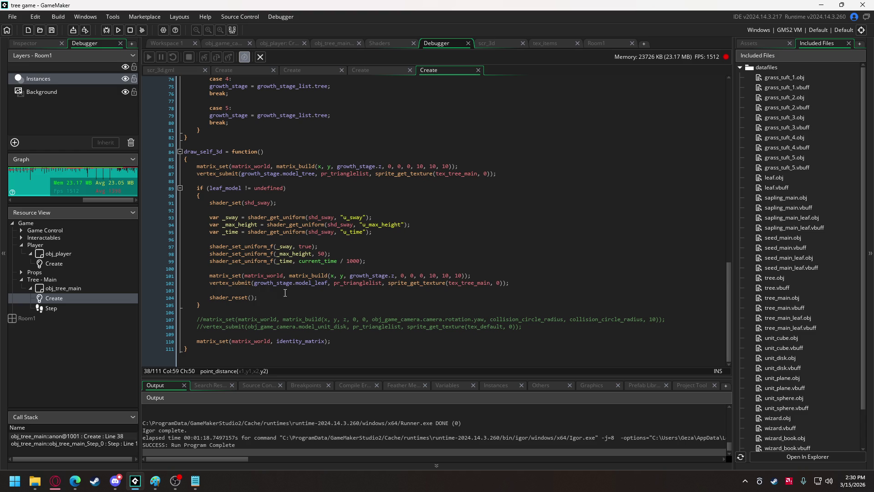
# Step: Copy growth_stage.model_leaf from line 102 and paste it over leaf_model on line 89
pyautogui.click(313, 284)
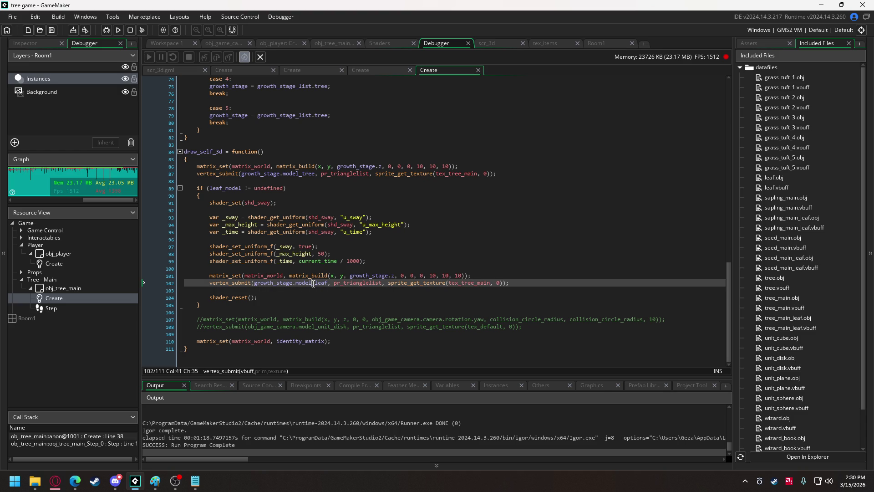
pyautogui.moveTo(254, 282); pyautogui.dragTo(327, 284)
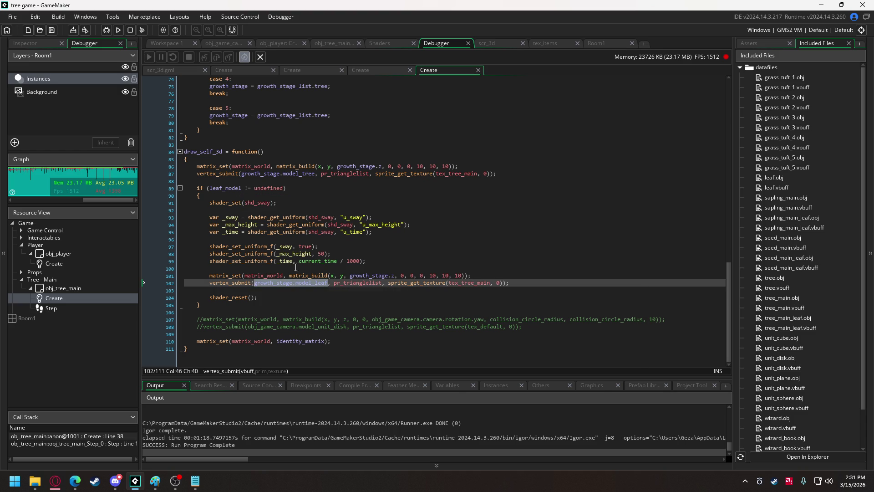
pyautogui.hotkey('ctrl', 'c')
pyautogui.doubleClick(225, 188)
pyautogui.hotkey('ctrl', 'v')
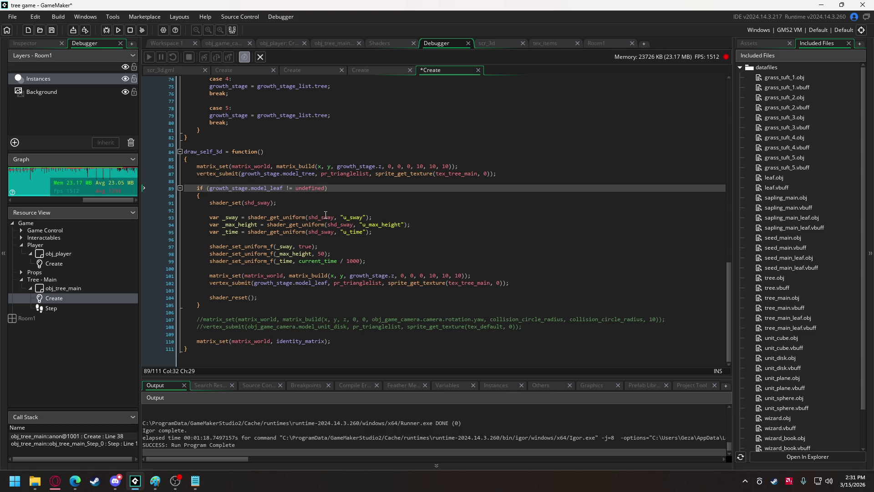
# Step: Go to the seedling stage's -20 z offset on line 10, then run the game
pyautogui.scroll(20, 535, 173)
pyautogui.scroll(4, 535, 172)
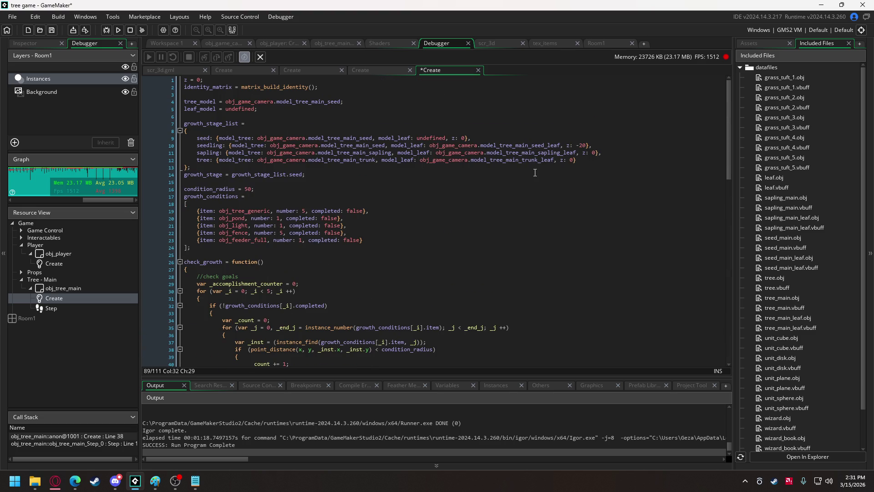
pyautogui.click(581, 146)
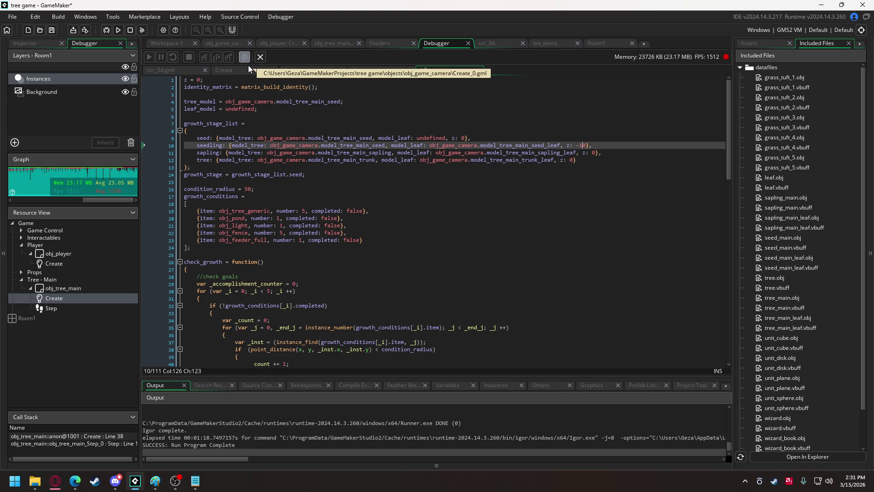
pyautogui.click(117, 31)
# Step: Walk the witch to a tree trunk, ready spells and aim the targeting circle near the red pod
pyautogui.press('w')
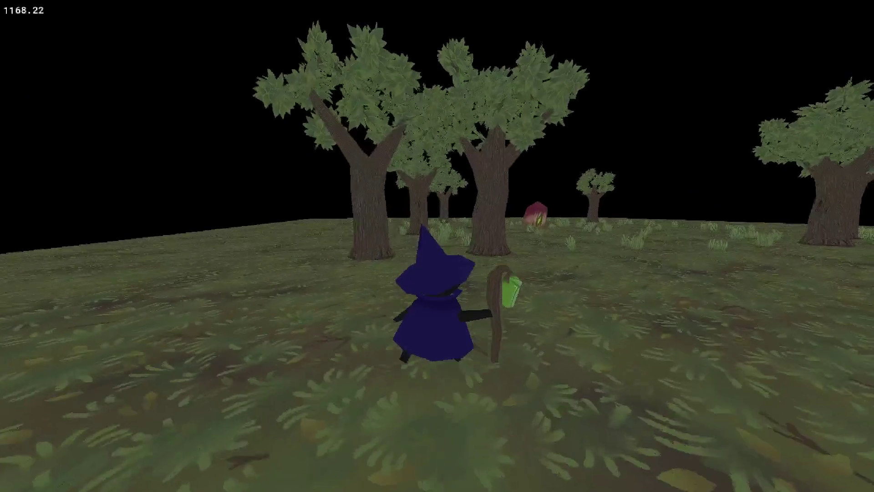
pyautogui.press('a')
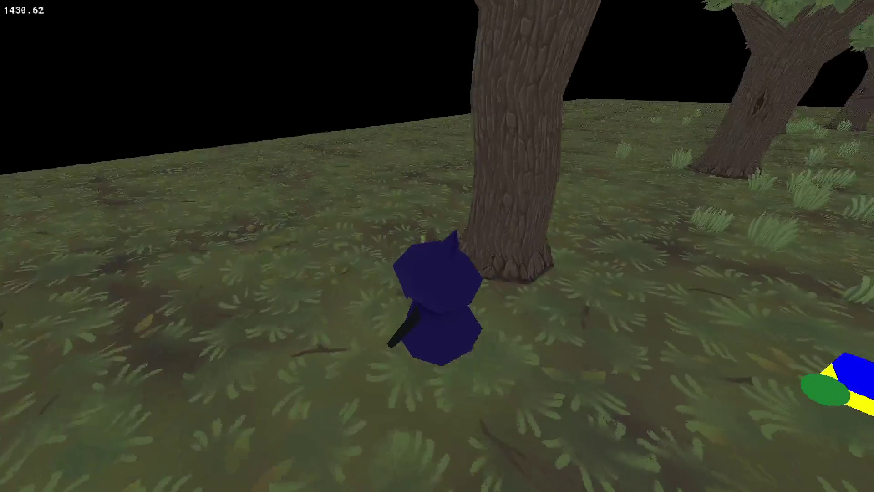
pyautogui.press('s')
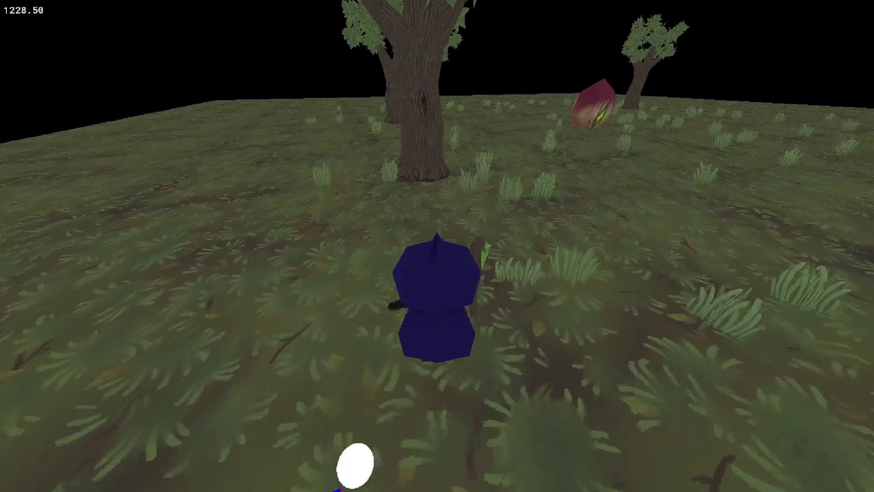
pyautogui.press('w')
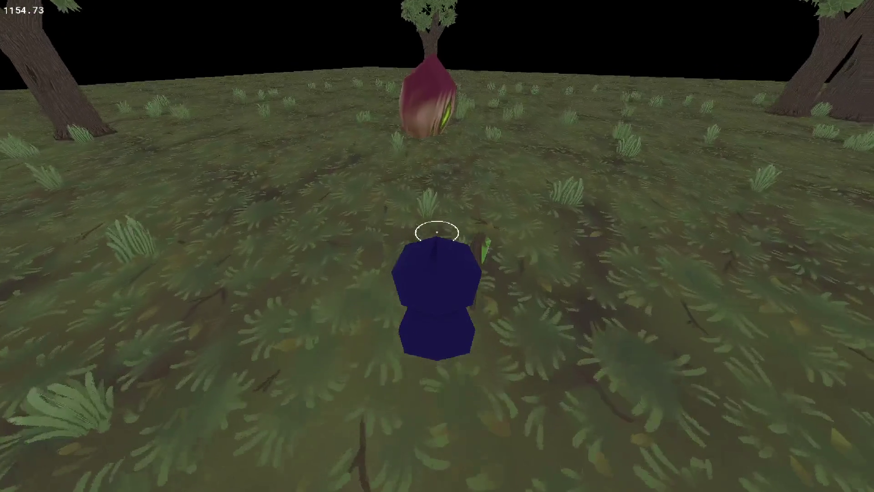
pyautogui.press('e')
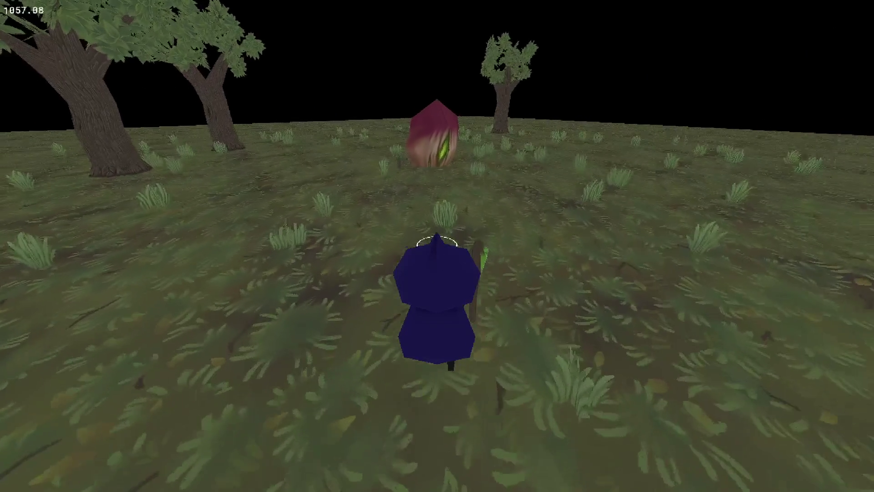
pyautogui.press('e')
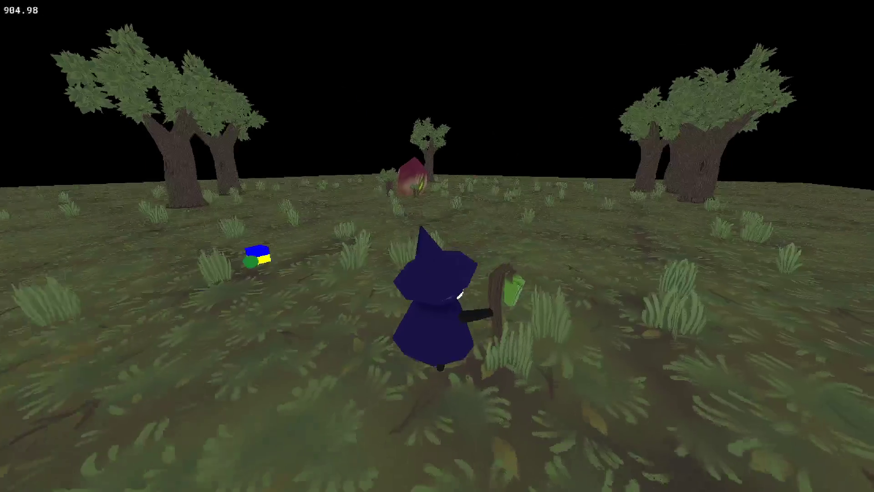
pyautogui.press('w')
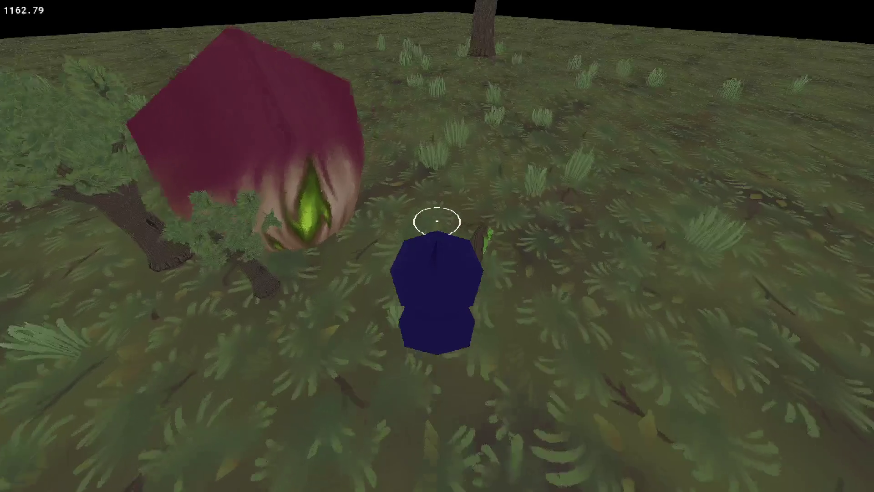
pyautogui.click(436, 189)
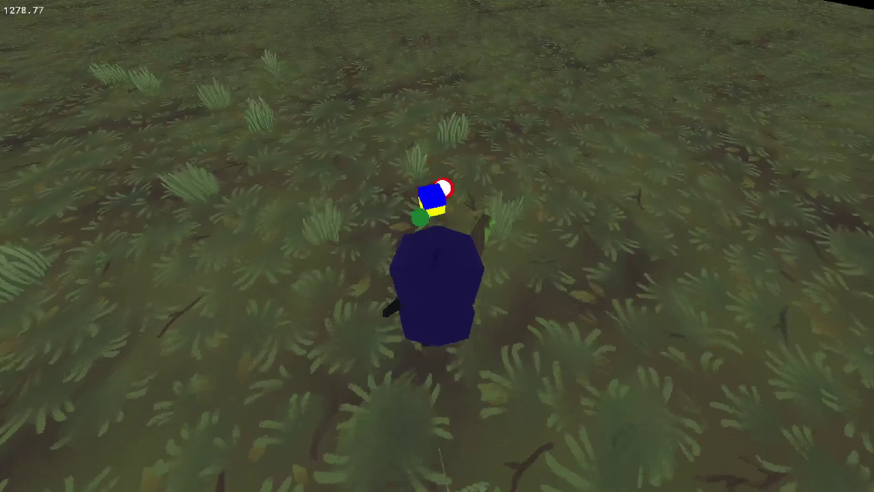
# Step: Approach the crystal pod, turn to cast at it, then look toward the distant trees
pyautogui.press('w')
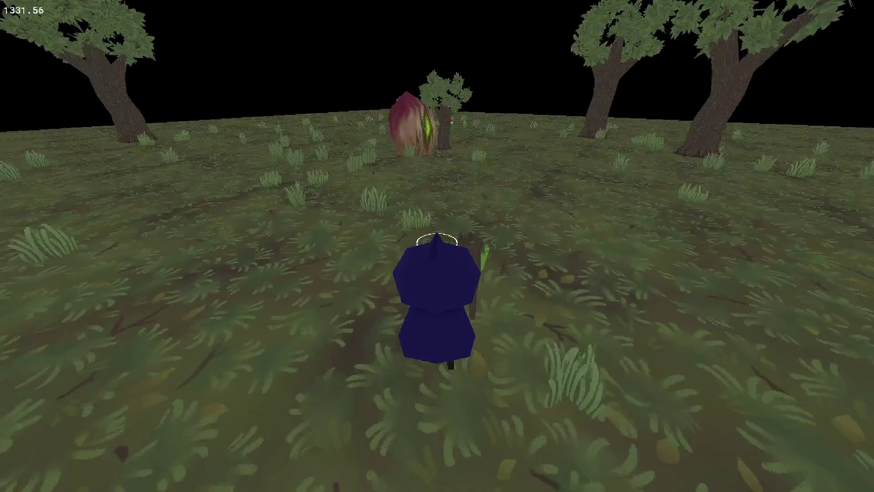
pyautogui.press('w')
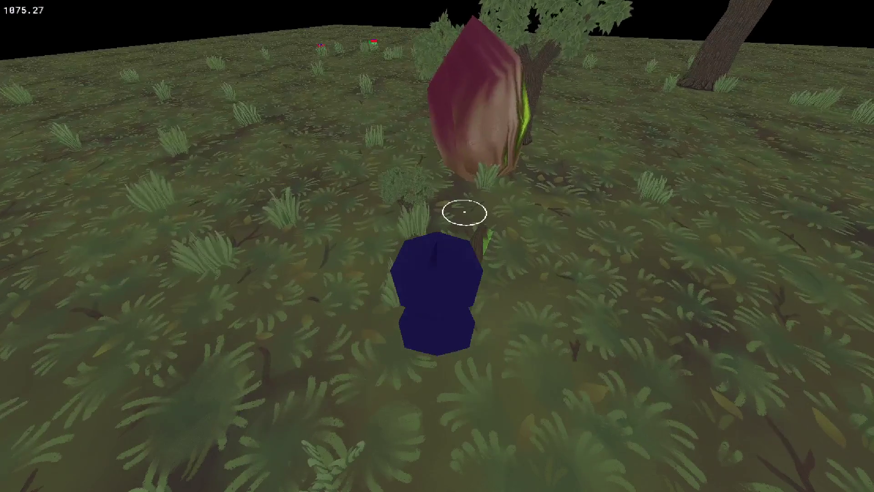
pyautogui.press('s')
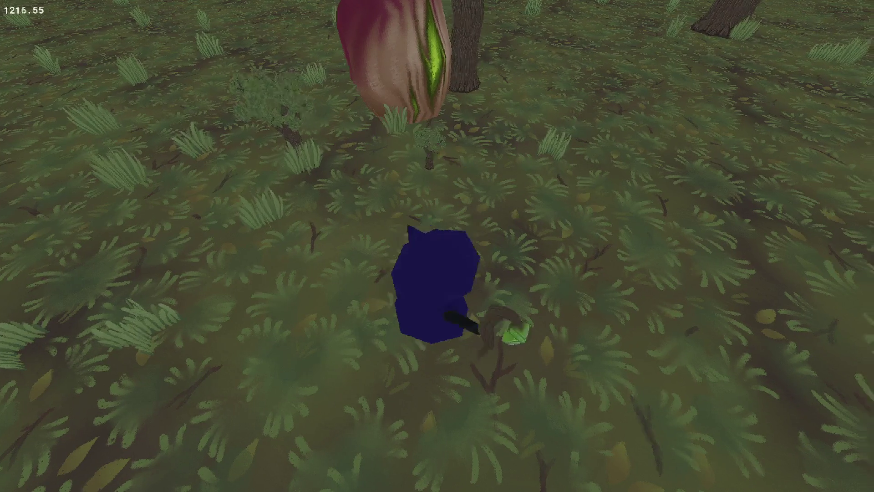
pyautogui.press('d')
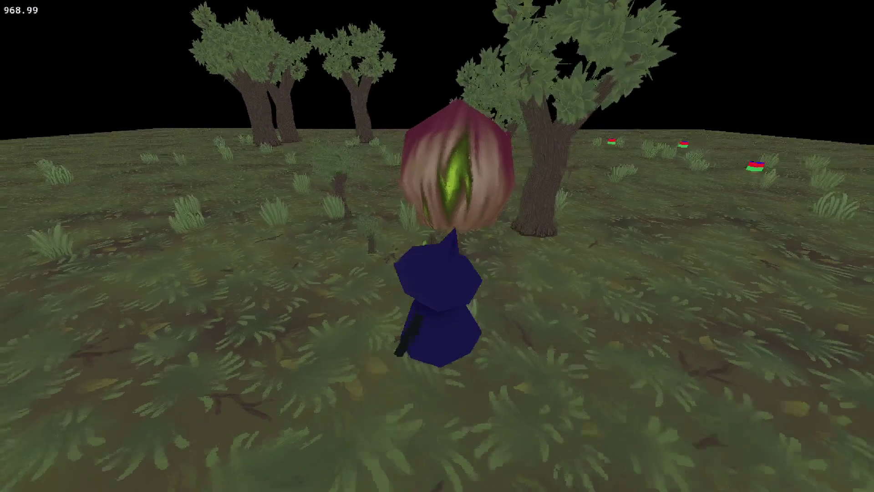
pyautogui.press('a')
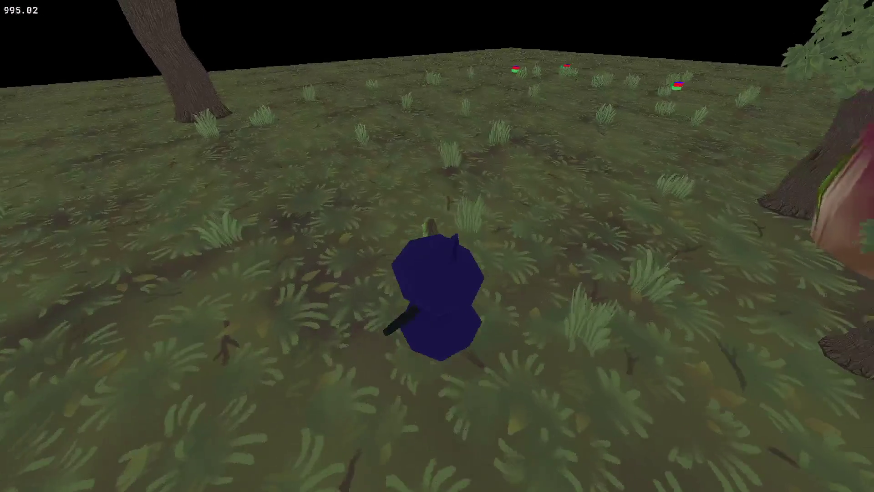
pyautogui.press('a')
pyautogui.press('d')
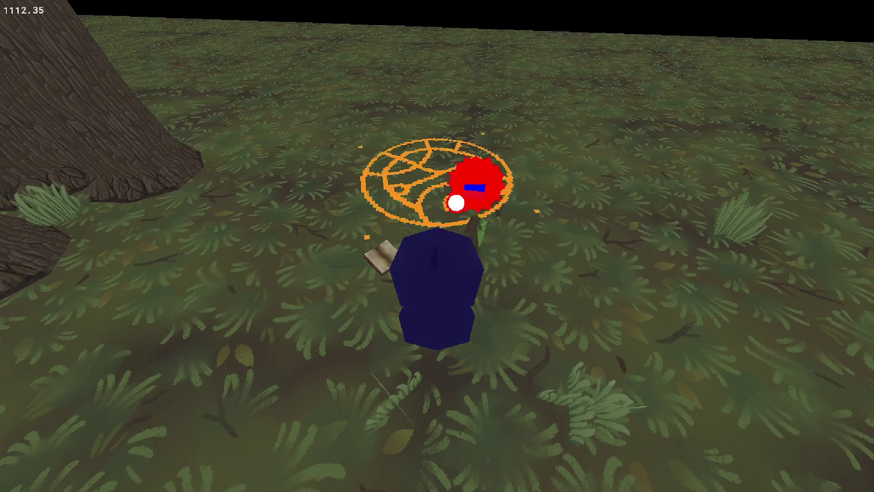
pyautogui.press('a')
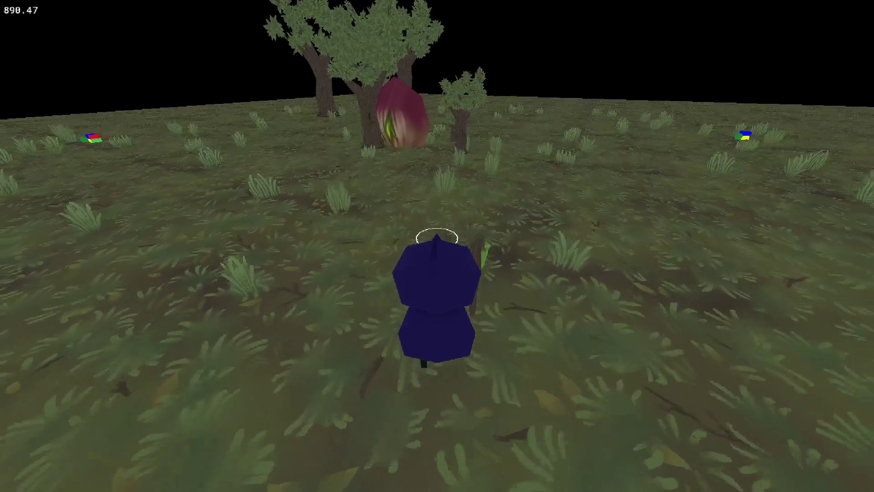
# Step: Walk up to the red pod plant by the tree, then quit the game to the editor
pyautogui.press('w')
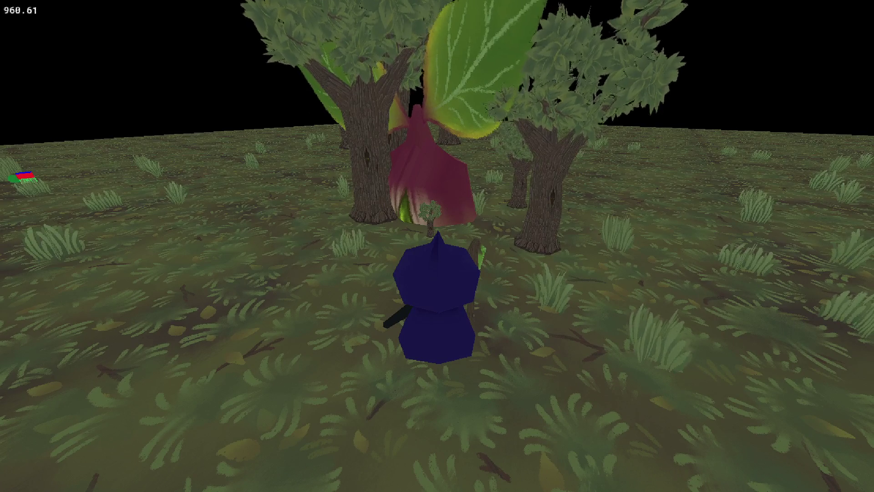
pyautogui.press('s')
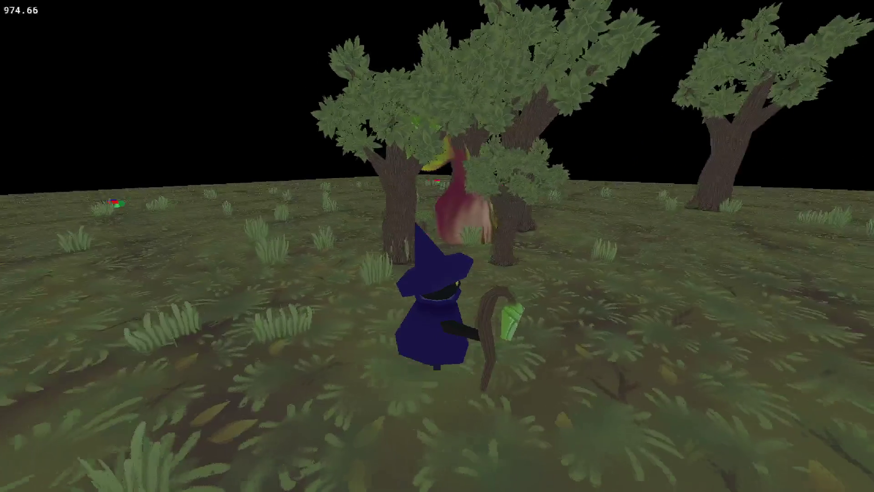
pyautogui.press('w')
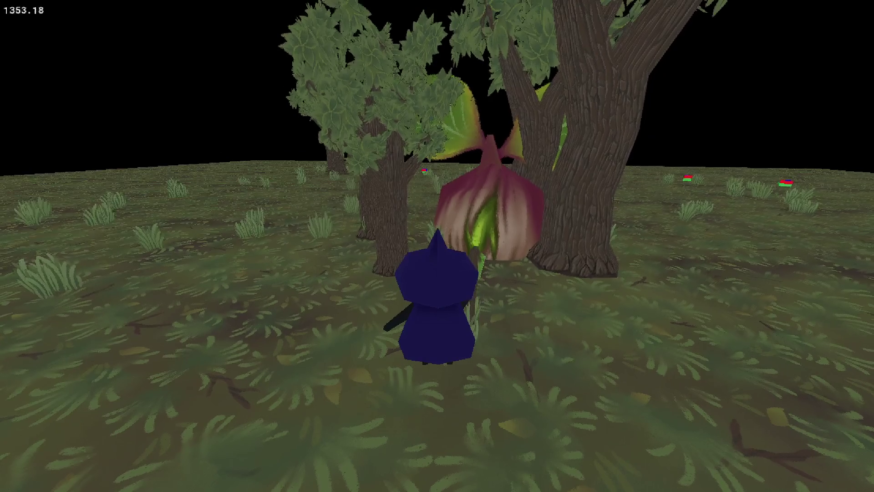
pyautogui.press('w')
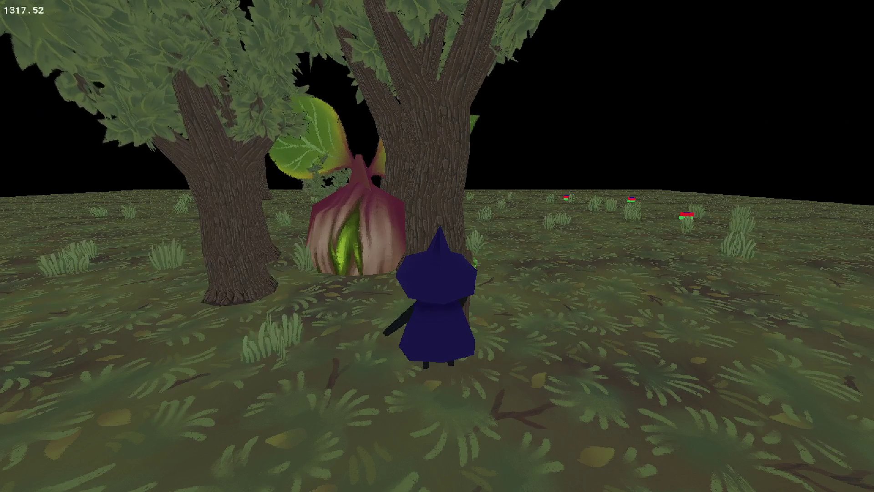
pyautogui.press('Escape')
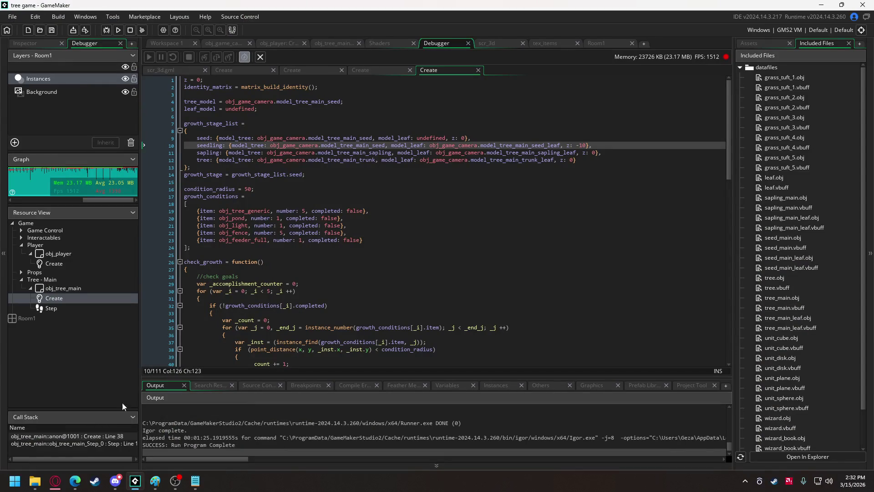
pyautogui.click(115, 481)
pyautogui.moveTo(685, 47)
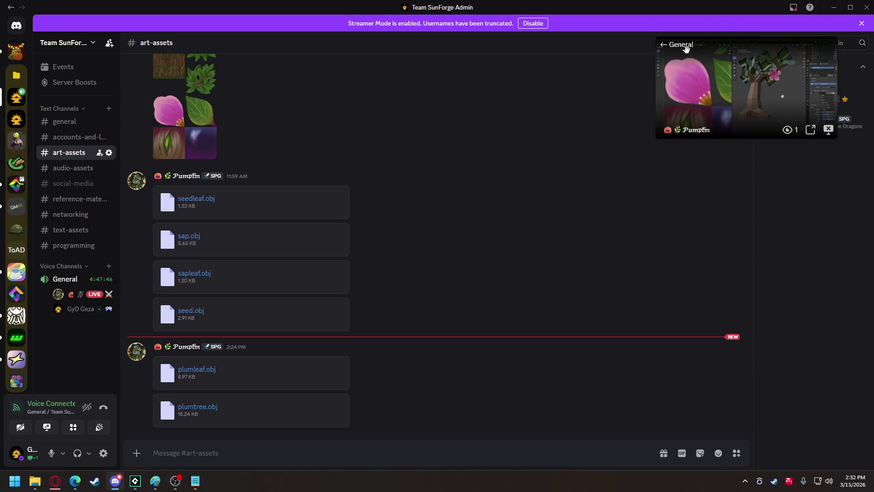
pyautogui.click(687, 49)
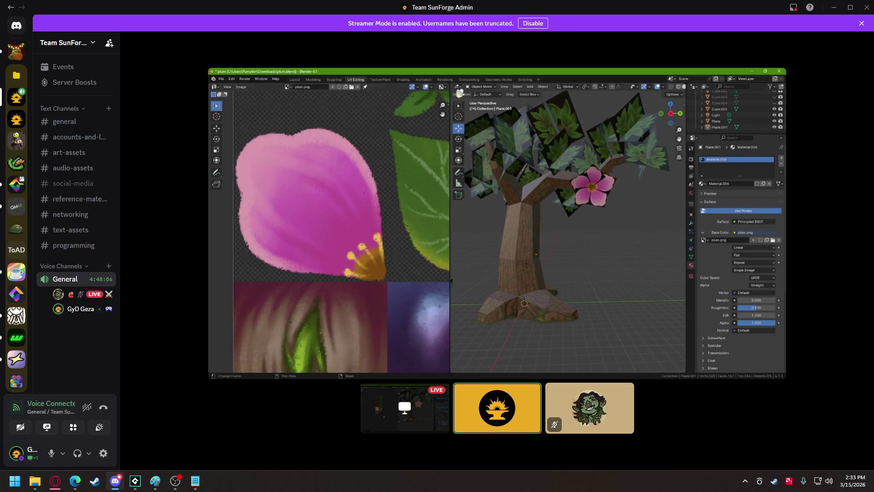
pyautogui.moveTo(621, 117)
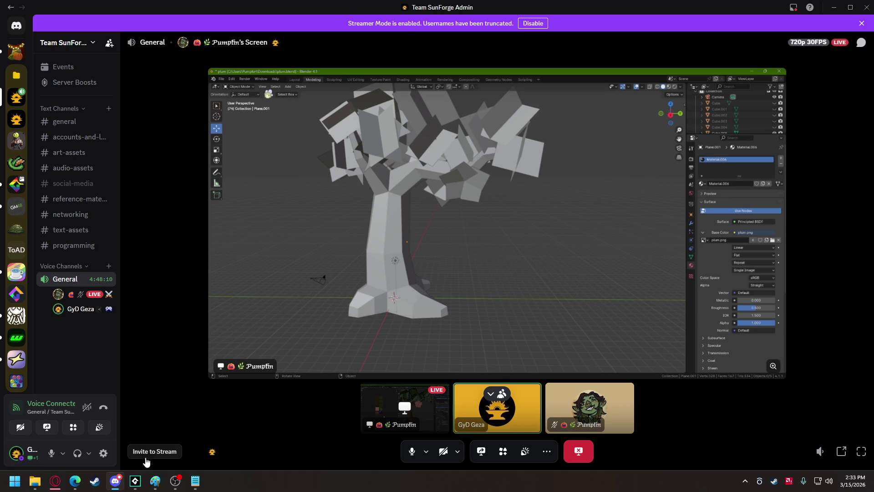
pyautogui.click(135, 481)
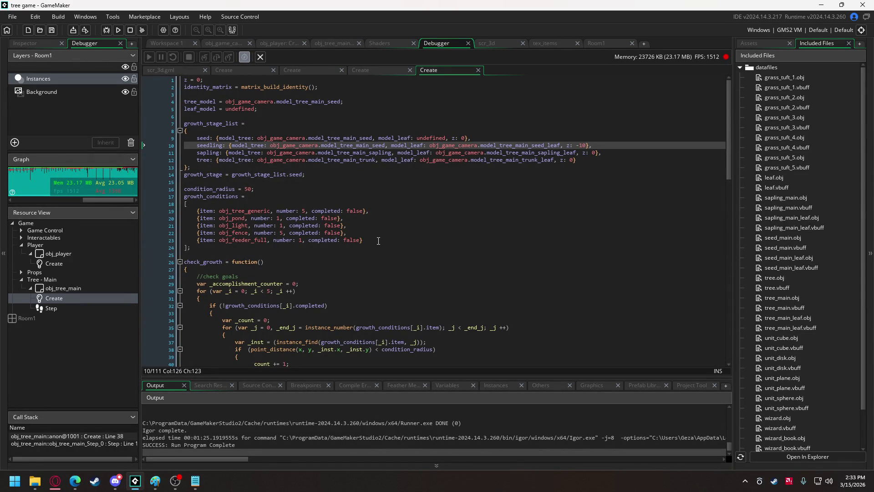
# Step: Switch the right panel from Included Files to the Asset Browser
pyautogui.moveTo(352, 152)
pyautogui.click(756, 44)
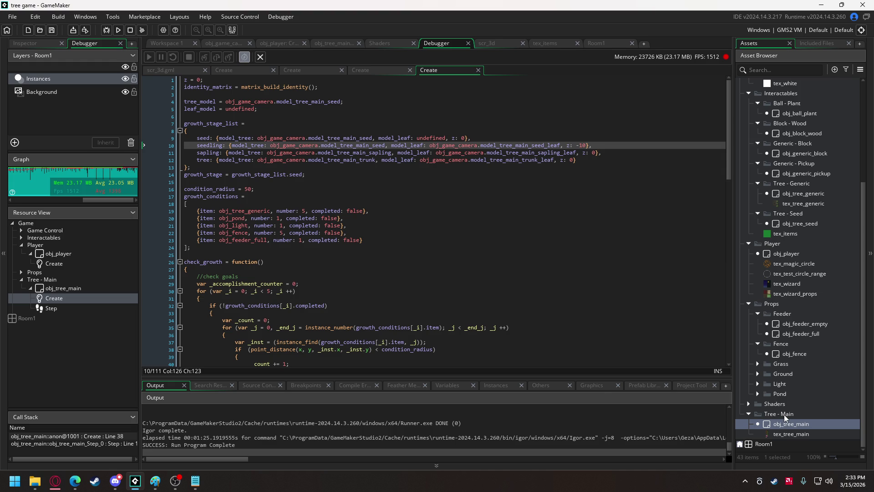
# Step: Add a sprite to the Tree - Main group, name it tex_checklist_trees, and open its image editor
pyautogui.rightClick(784, 416)
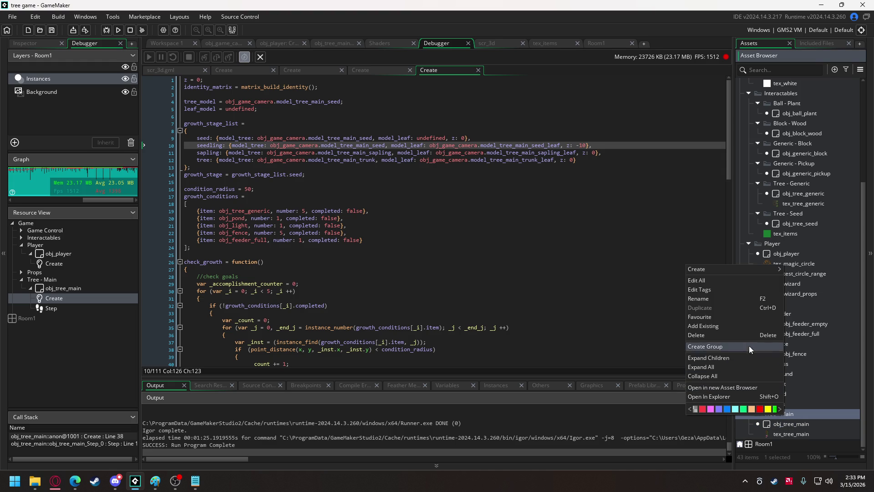
pyautogui.moveTo(745, 269)
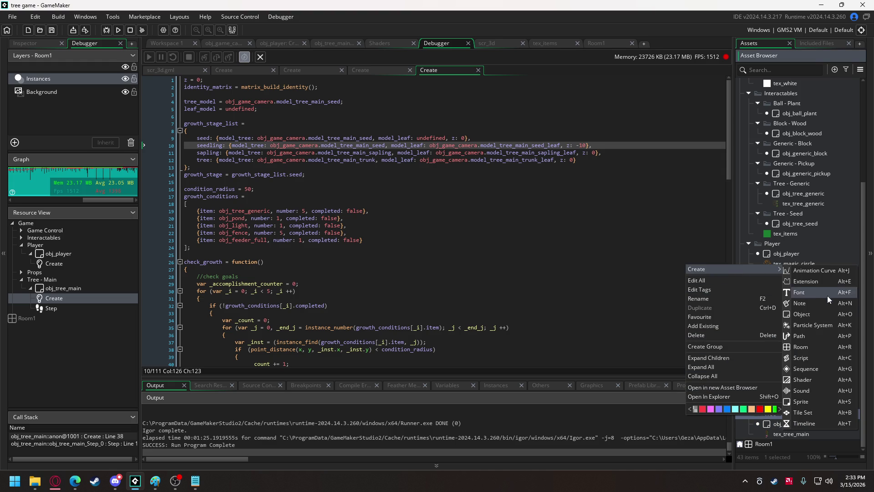
pyautogui.click(801, 401)
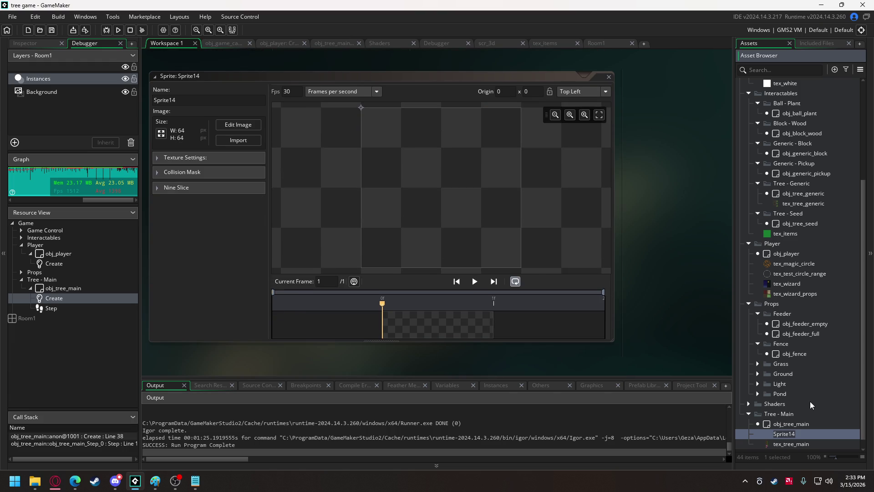
pyautogui.write('tex_checklist_trees')
pyautogui.press('Return')
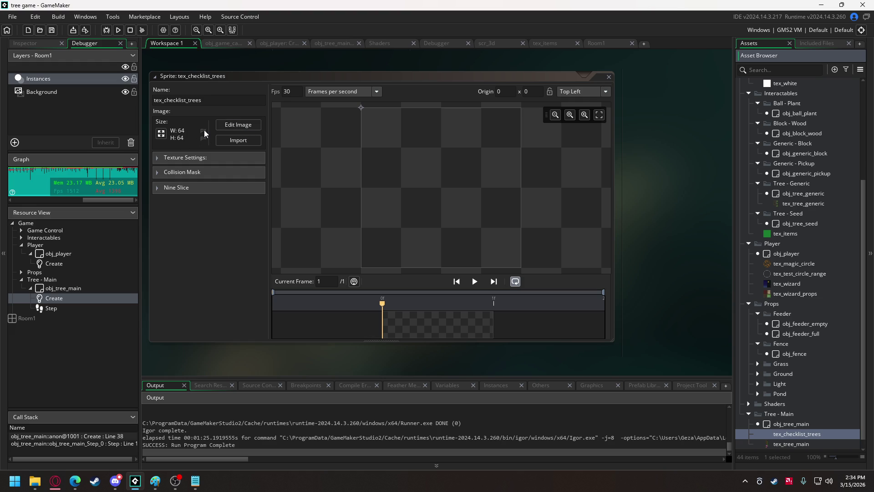
pyautogui.click(224, 125)
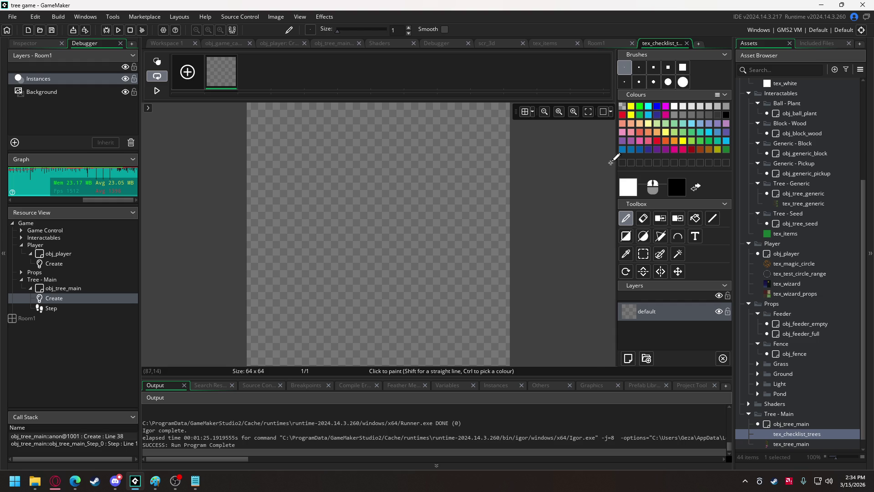
# Step: Draw a thick orange rectangular frame around the whole canvas
pyautogui.click(657, 136)
pyautogui.click(626, 236)
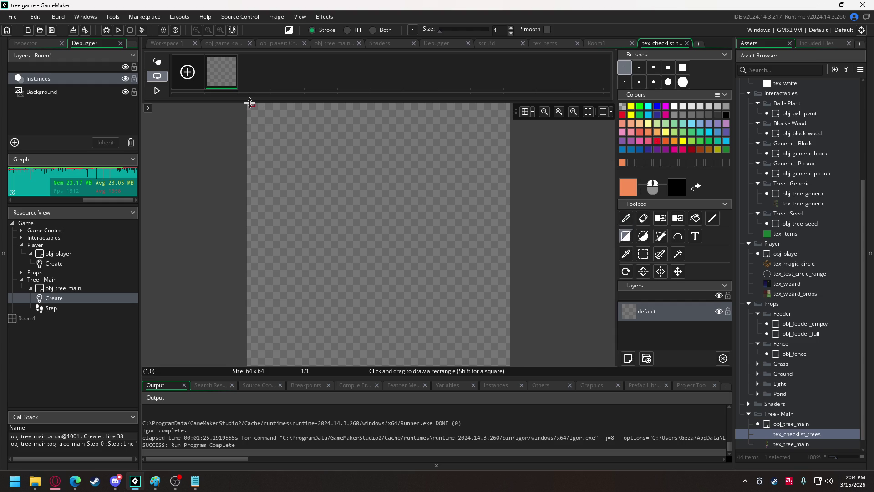
pyautogui.moveTo(250, 105)
pyautogui.mouseDown()
pyautogui.moveTo(370, 270)
pyautogui.moveTo(509, 363)
pyautogui.mouseUp()
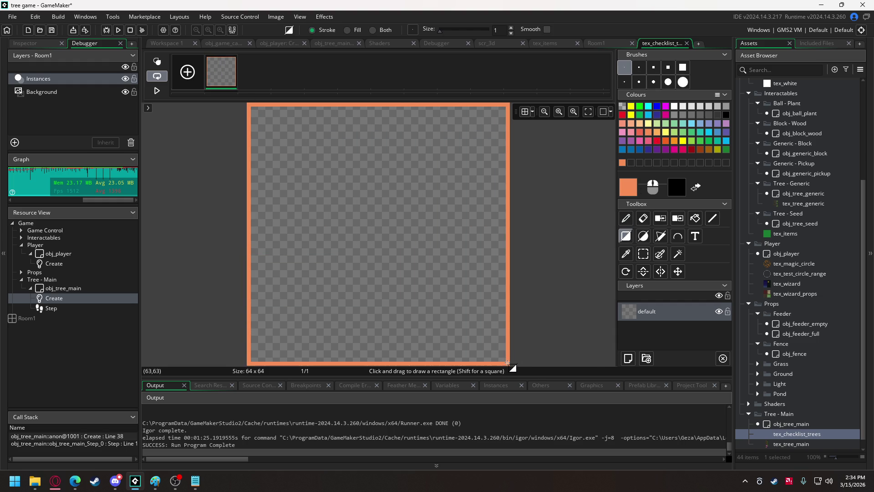
pyautogui.moveTo(255, 113); pyautogui.dragTo(504, 359)
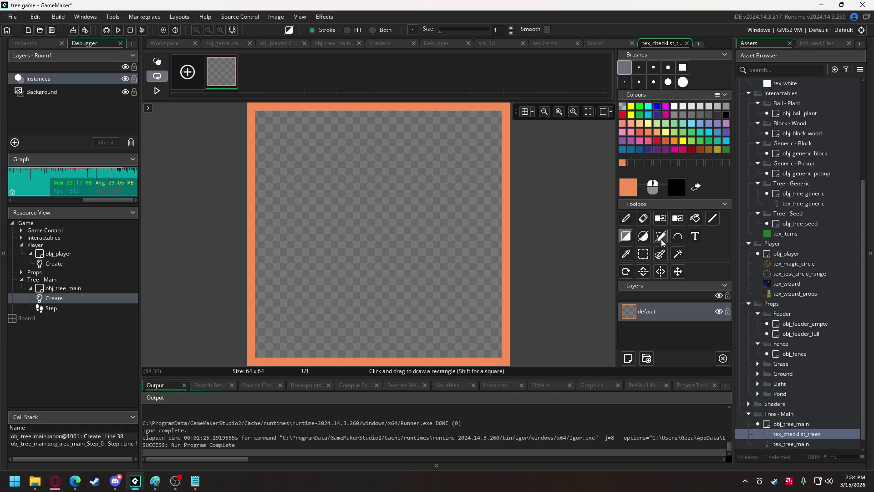
pyautogui.click(628, 222)
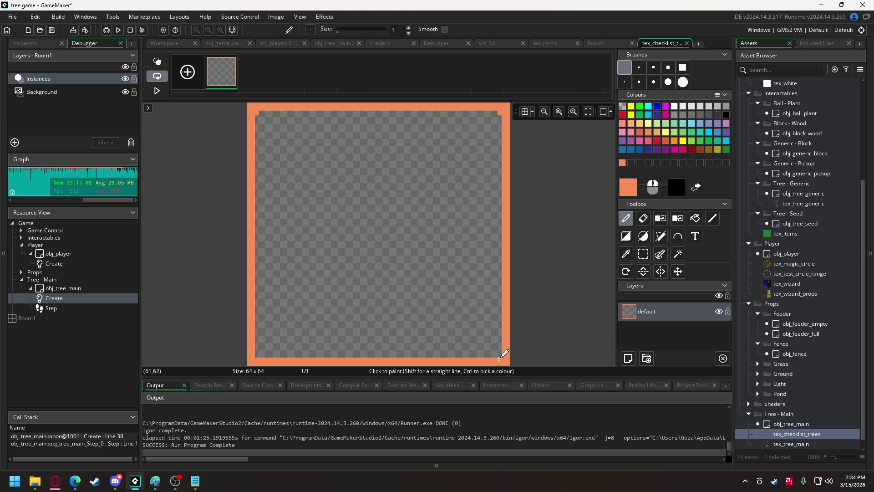
pyautogui.click(257, 355)
# Step: Shift the frame's bottom edge upward using a rectangular selection
pyautogui.click(643, 254)
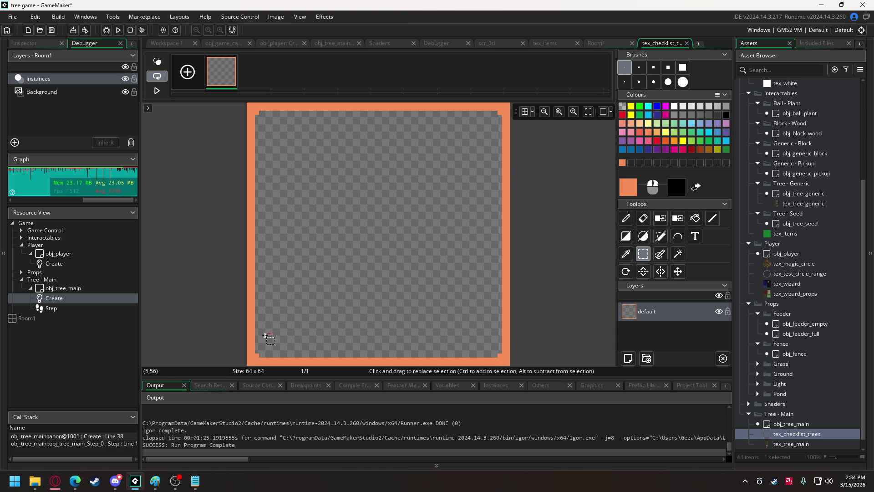
pyautogui.moveTo(248, 318)
pyautogui.mouseDown()
pyautogui.moveTo(287, 332)
pyautogui.moveTo(511, 366)
pyautogui.mouseUp()
pyautogui.moveTo(476, 331); pyautogui.dragTo(476, 295)
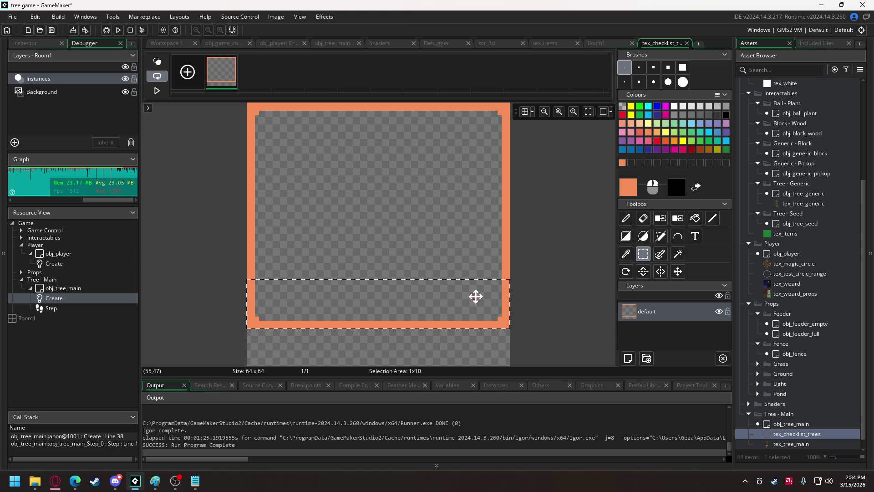
pyautogui.click(643, 218)
pyautogui.hotkey('ctrl', 'a')
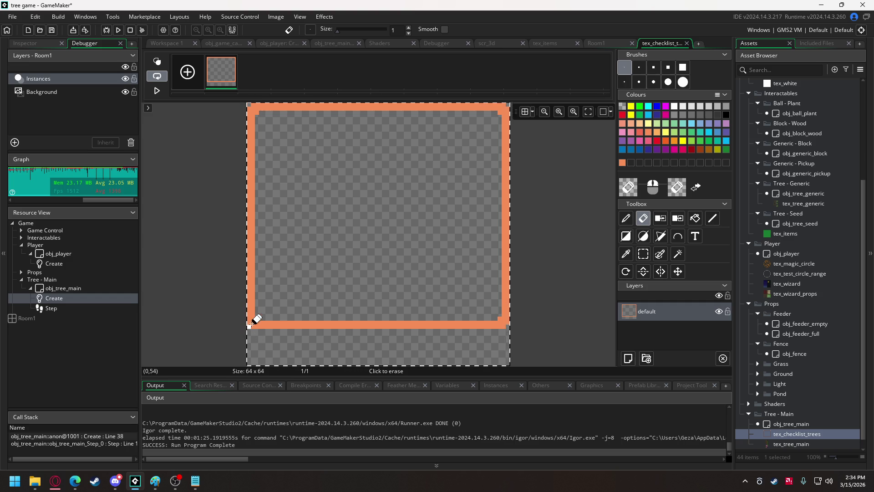
pyautogui.click(626, 218)
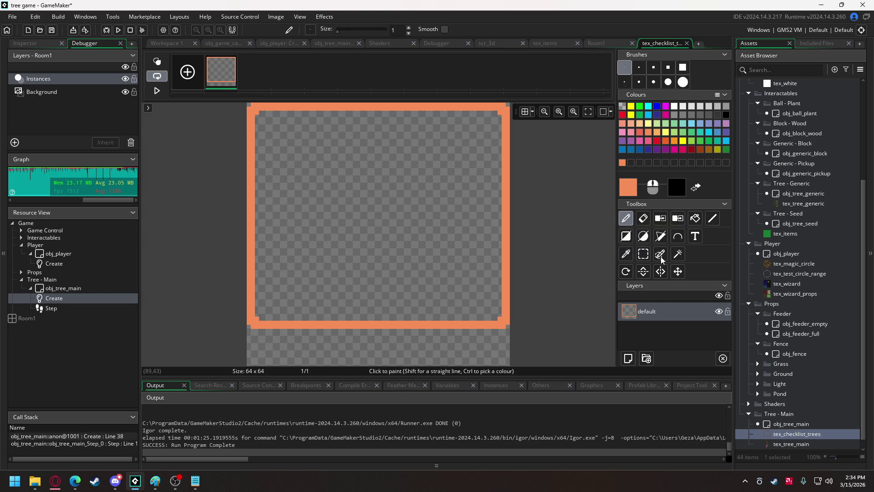
# Step: Draw two diagonal lines for a bottom-right tail and erase the border gap where it joins
pyautogui.click(713, 218)
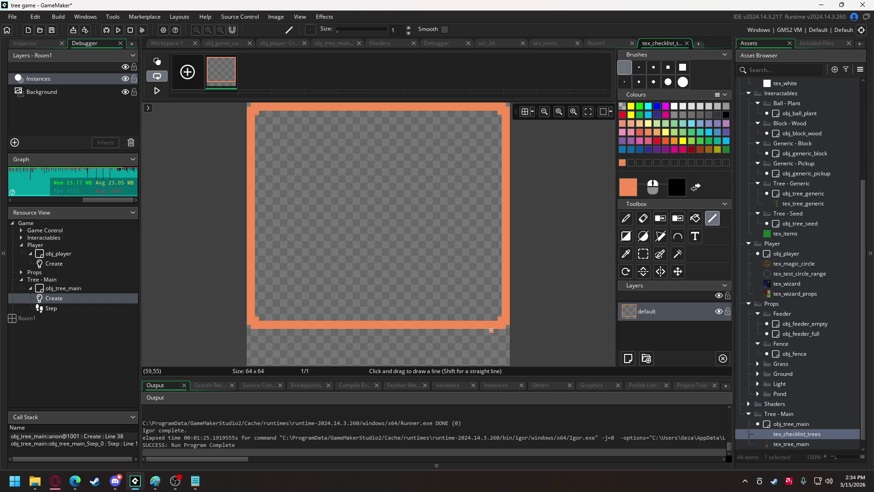
pyautogui.moveTo(508, 363); pyautogui.dragTo(496, 341)
pyautogui.moveTo(501, 352); pyautogui.dragTo(486, 326)
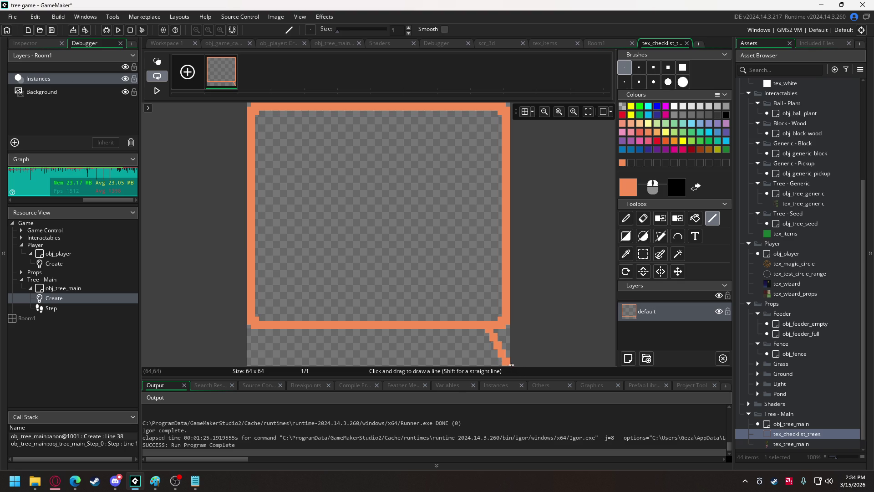
pyautogui.moveTo(502, 361); pyautogui.dragTo(465, 334)
pyautogui.moveTo(504, 364); pyautogui.dragTo(467, 335)
pyautogui.click(643, 218)
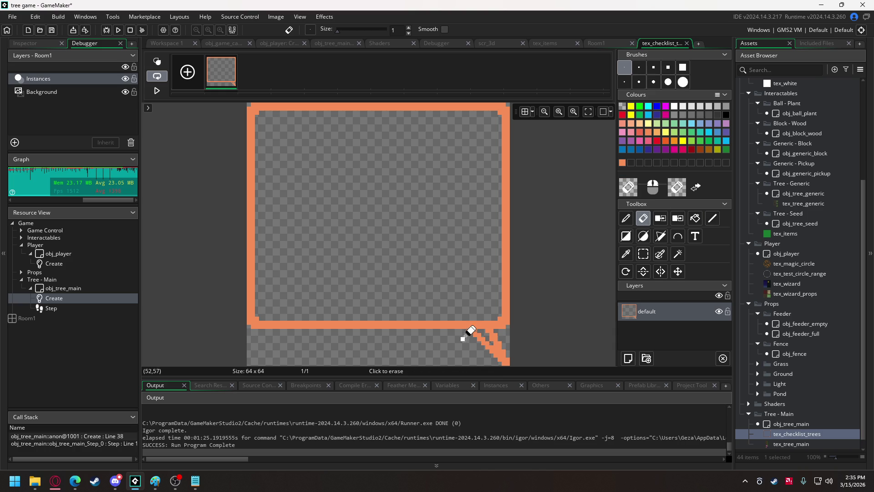
pyautogui.moveTo(484, 331)
pyautogui.mouseDown()
pyautogui.moveTo(479, 313)
pyautogui.moveTo(495, 264)
pyautogui.mouseUp()
# Step: Fill the bubble interior with light orange
pyautogui.click(658, 133)
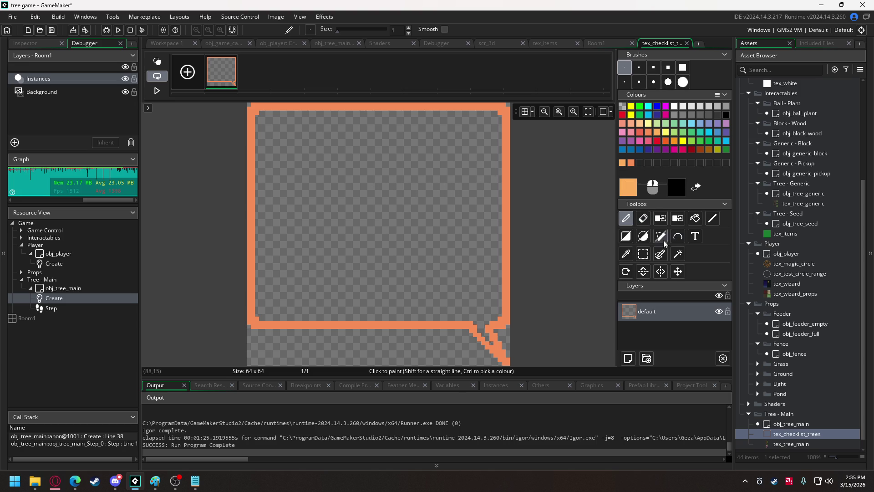
pyautogui.click(696, 218)
pyautogui.click(392, 238)
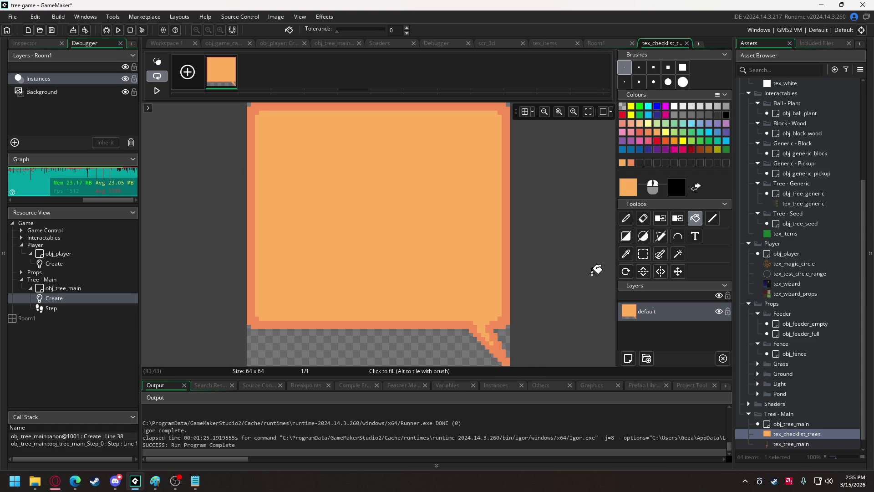
# Step: Move the sprite's lower strip down to the canvas bottom to make the card taller
pyautogui.click(643, 254)
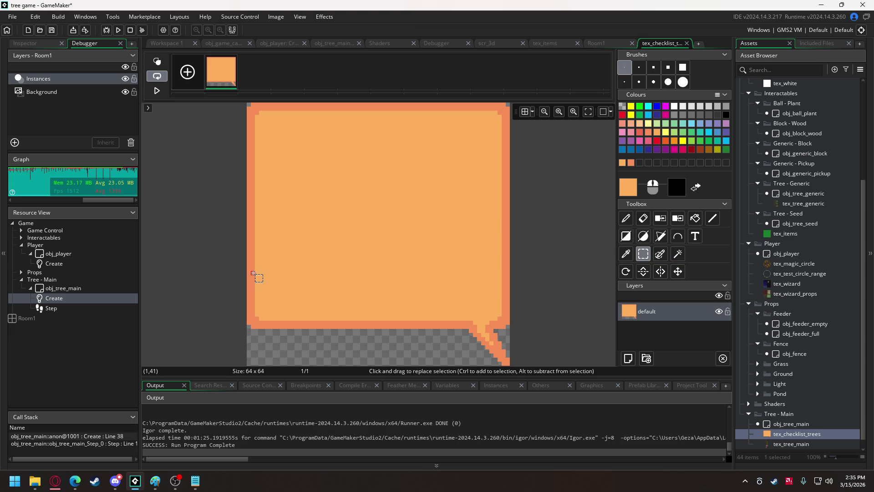
pyautogui.moveTo(249, 272)
pyautogui.mouseDown()
pyautogui.moveTo(509, 327)
pyautogui.moveTo(477, 326)
pyautogui.moveTo(474, 343)
pyautogui.mouseUp()
pyautogui.click(539, 306)
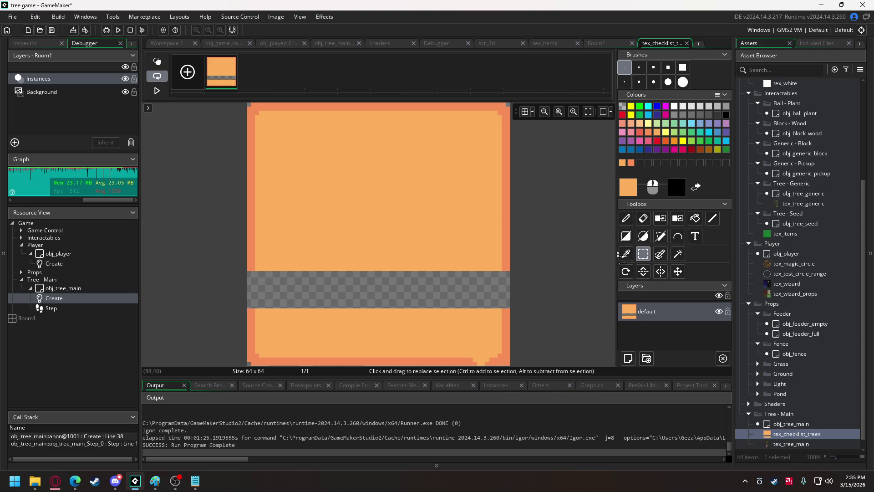
# Step: Extend the darker orange border down both sides through the gap and fill it light orange
pyautogui.click(630, 162)
pyautogui.click(712, 218)
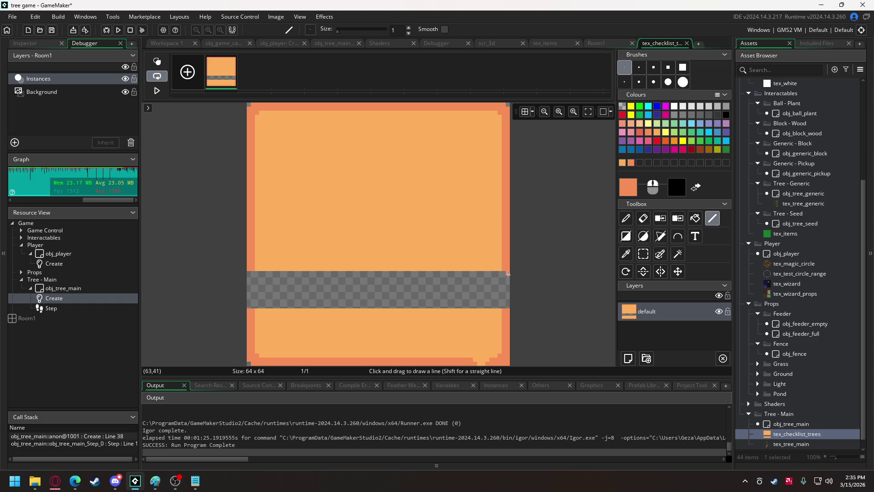
pyautogui.moveTo(504, 275); pyautogui.dragTo(505, 310)
pyautogui.moveTo(507, 275); pyautogui.dragTo(508, 312)
pyautogui.moveTo(251, 276); pyautogui.dragTo(253, 313)
pyautogui.moveTo(249, 273); pyautogui.dragTo(248, 320)
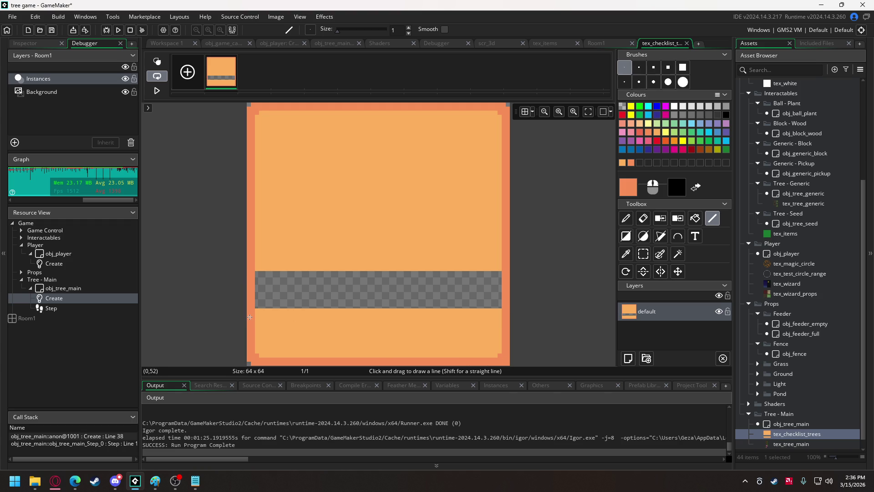
pyautogui.click(623, 162)
pyautogui.click(696, 219)
pyautogui.click(376, 289)
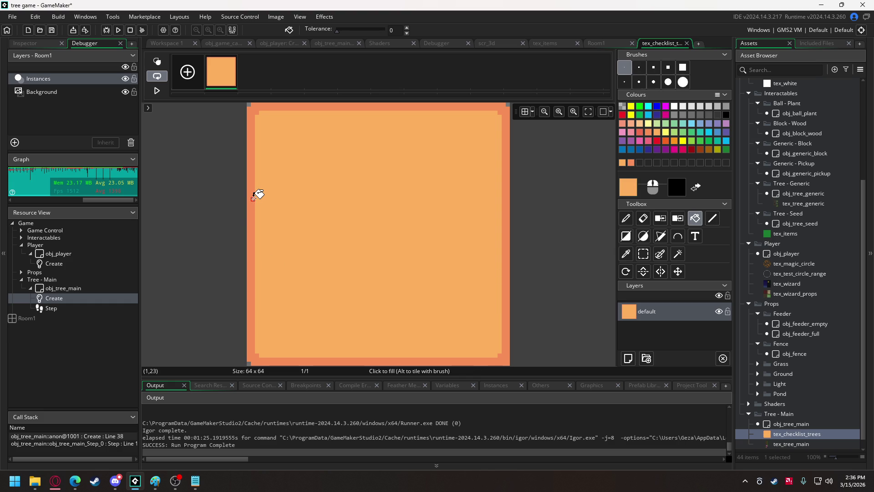
# Step: Copy the card image, then draw and fill a solid brown tree trunk with a one-pixel brush
pyautogui.hotkey('ctrl', 'a')
pyautogui.hotkey('ctrl', 'c')
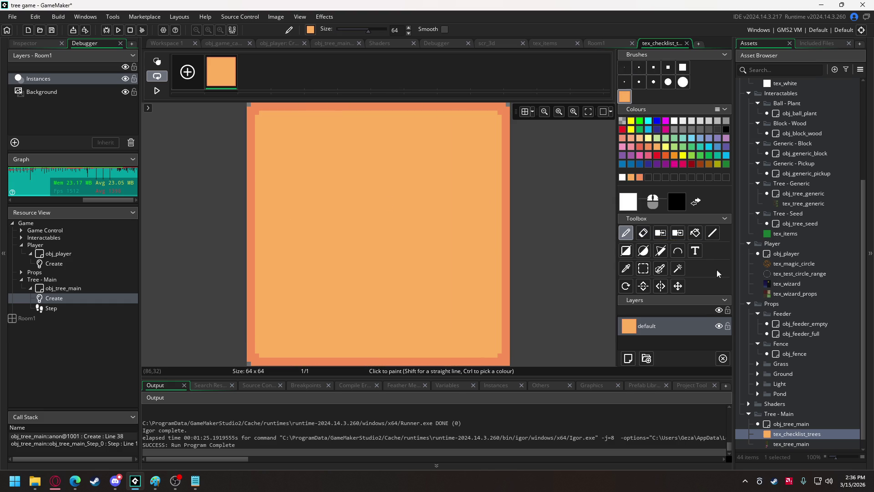
pyautogui.click(709, 161)
pyautogui.click(531, 227)
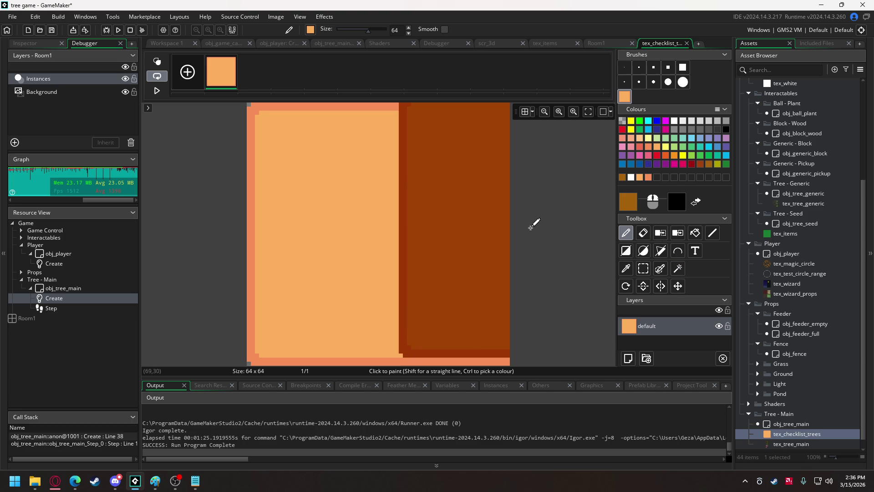
pyautogui.click(625, 68)
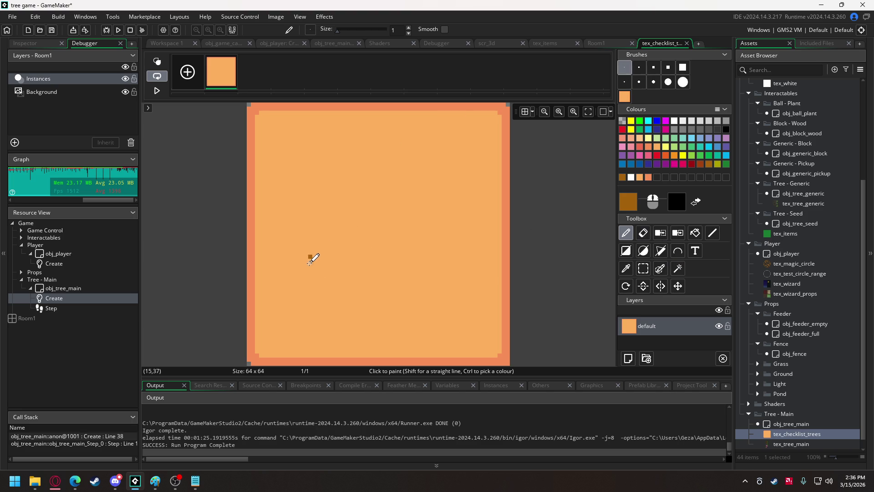
pyautogui.moveTo(297, 281); pyautogui.dragTo(302, 210)
pyautogui.moveTo(362, 274); pyautogui.dragTo(322, 210)
pyautogui.moveTo(300, 280); pyautogui.dragTo(360, 269)
pyautogui.moveTo(302, 210); pyautogui.dragTo(326, 207)
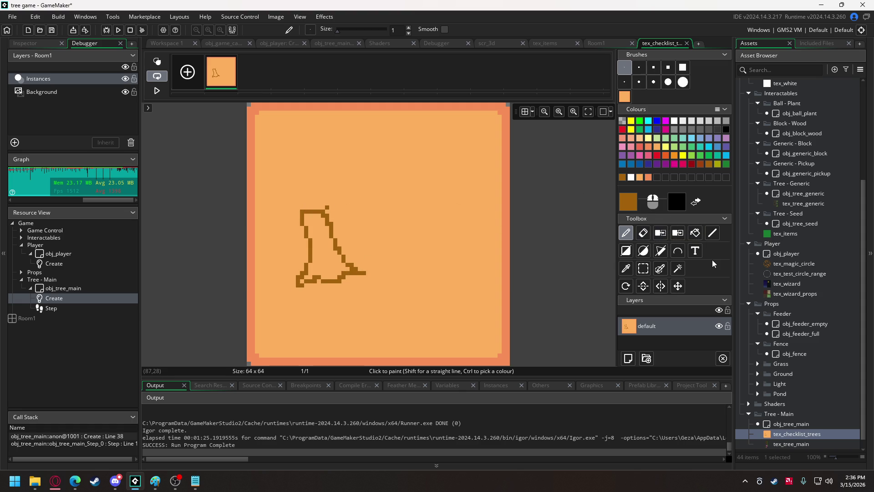
pyautogui.click(695, 233)
pyautogui.click(324, 256)
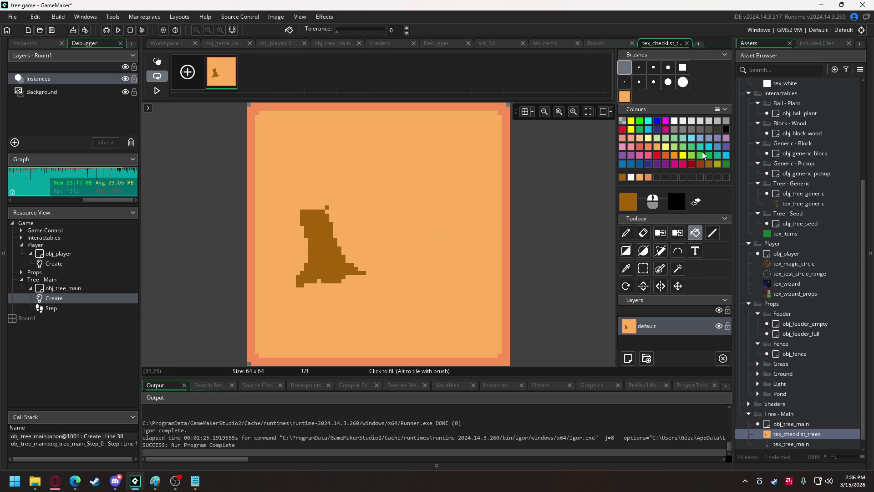
# Step: Outline and fill a green canopy, touching up where it meets the trunk in brown
pyautogui.click(725, 163)
pyautogui.click(626, 233)
pyautogui.moveTo(265, 203)
pyautogui.mouseDown()
pyautogui.moveTo(301, 207)
pyautogui.moveTo(362, 188)
pyautogui.moveTo(327, 137)
pyautogui.moveTo(259, 173)
pyautogui.moveTo(269, 205)
pyautogui.mouseUp()
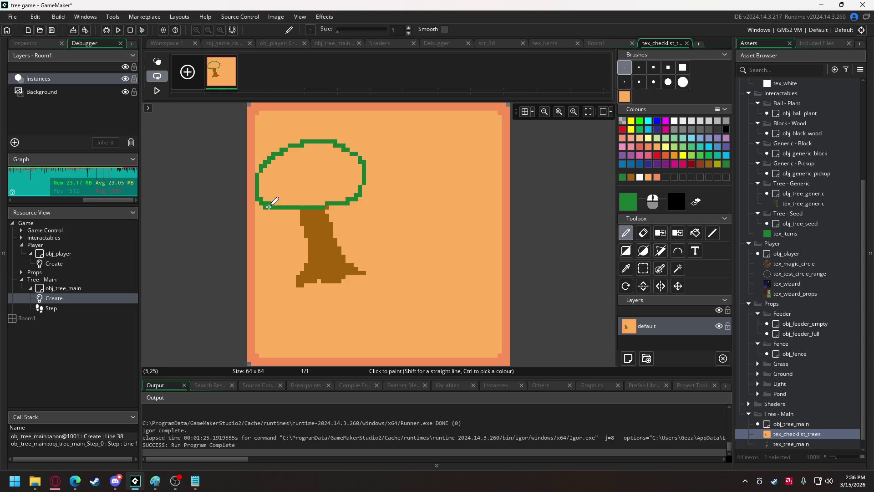
pyautogui.click(695, 233)
pyautogui.click(296, 189)
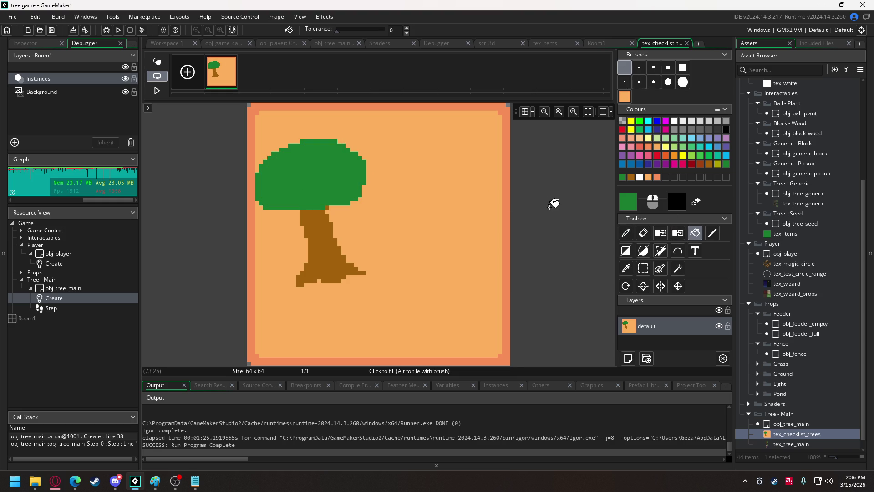
pyautogui.click(631, 178)
pyautogui.click(626, 232)
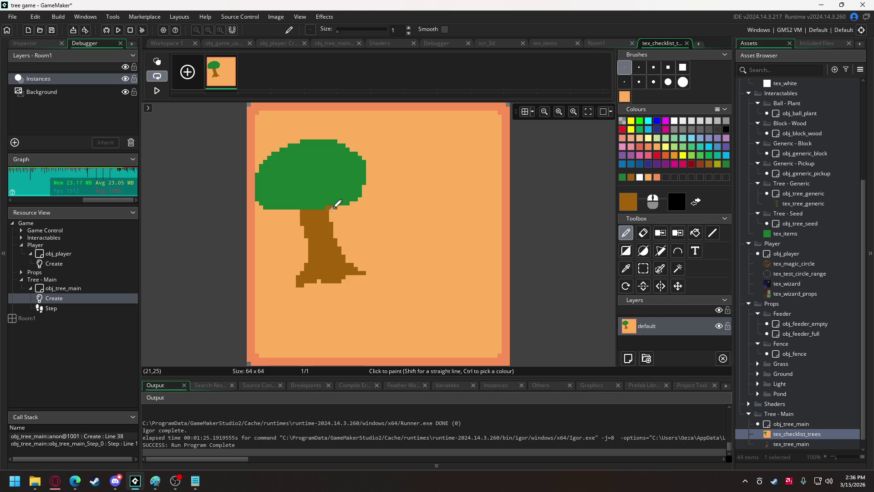
pyautogui.moveTo(305, 210); pyautogui.dragTo(296, 210)
# Step: Draw a black ×5 label beside the tree
pyautogui.click(726, 129)
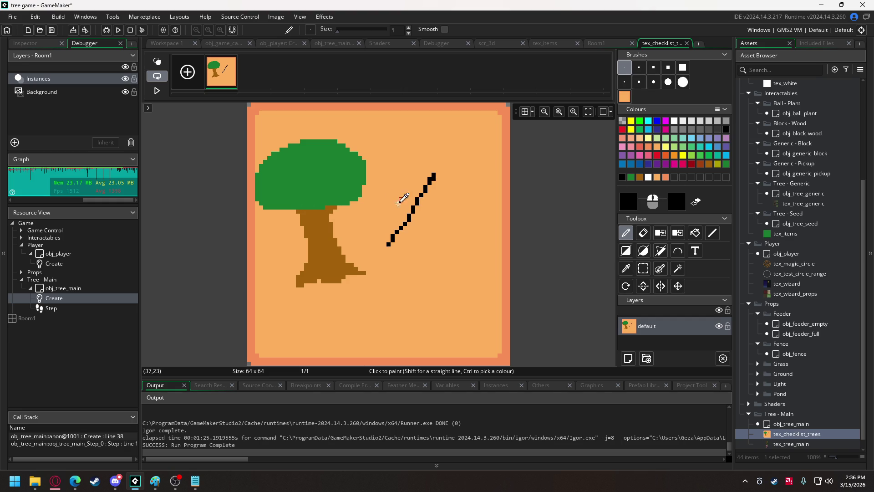
pyautogui.click(384, 230)
pyautogui.moveTo(407, 199); pyautogui.dragTo(383, 229)
pyautogui.moveTo(380, 199)
pyautogui.mouseDown()
pyautogui.moveTo(406, 229)
pyautogui.moveTo(404, 197)
pyautogui.moveTo(391, 215)
pyautogui.moveTo(408, 232)
pyautogui.moveTo(394, 213)
pyautogui.mouseUp()
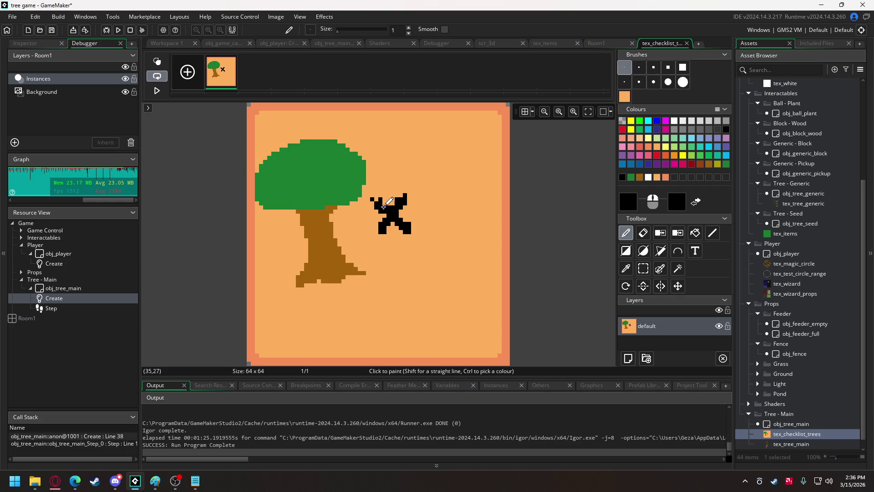
pyautogui.moveTo(437, 181)
pyautogui.mouseDown()
pyautogui.moveTo(456, 209)
pyautogui.moveTo(464, 246)
pyautogui.moveTo(428, 252)
pyautogui.mouseUp()
pyautogui.moveTo(437, 178)
pyautogui.mouseDown()
pyautogui.moveTo(484, 182)
pyautogui.moveTo(446, 201)
pyautogui.moveTo(446, 191)
pyautogui.moveTo(444, 205)
pyautogui.moveTo(453, 201)
pyautogui.moveTo(462, 229)
pyautogui.moveTo(430, 250)
pyautogui.moveTo(459, 239)
pyautogui.mouseUp()
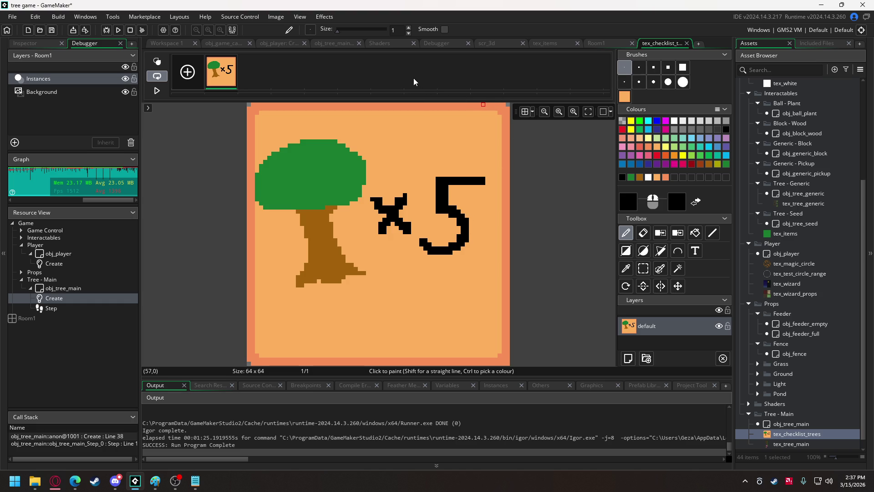
# Step: Select, copy and paste the finished tree card as a custom brush
pyautogui.hotkey('ctrl', 'a')
pyautogui.hotkey('ctrl', 'c')
pyautogui.hotkey('ctrl', 'v')
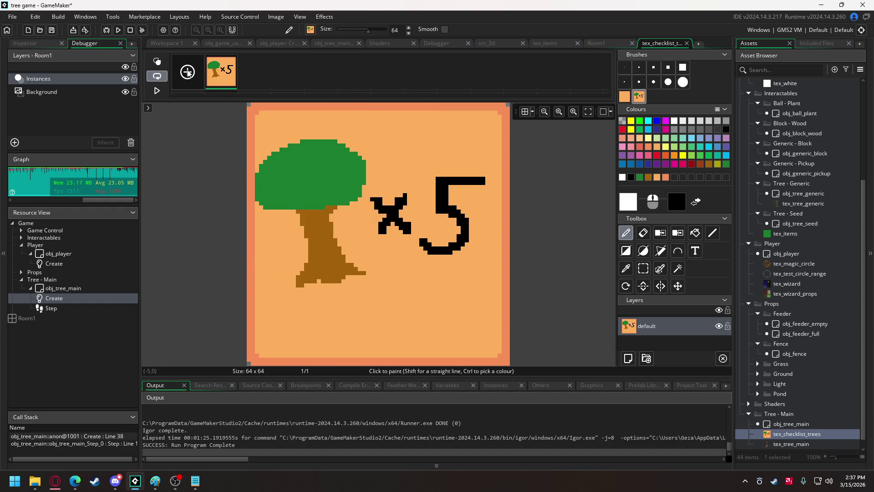
# Step: Add a second frame and stamp the tree ×5 card onto it
pyautogui.click(187, 72)
pyautogui.click(248, 71)
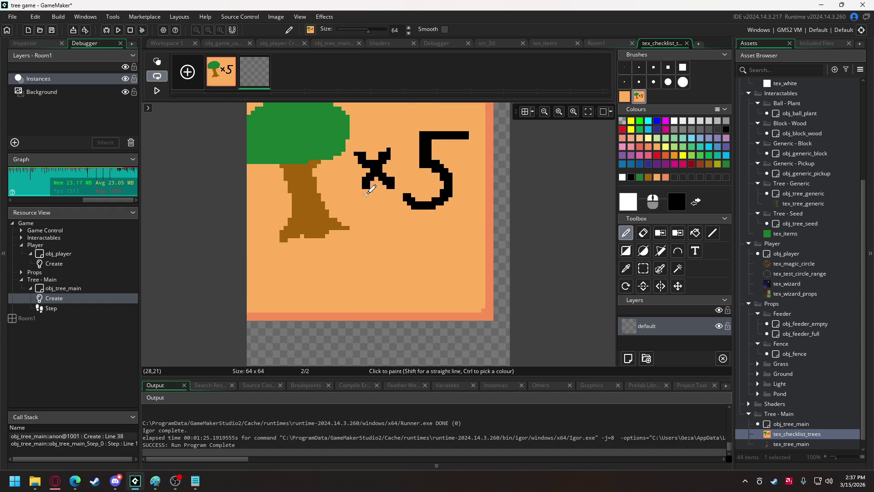
pyautogui.click(377, 236)
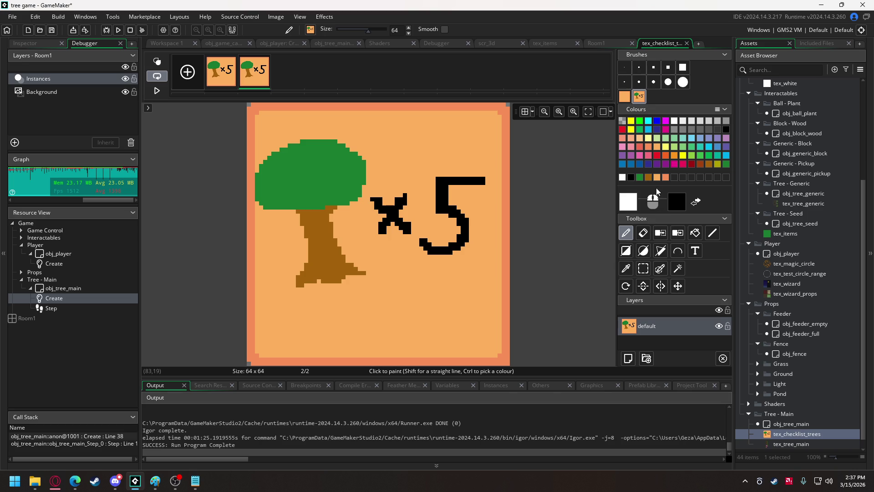
# Step: Lower black's opacity to about 105 and paint it over frame 2 to darken the card
pyautogui.click(679, 204)
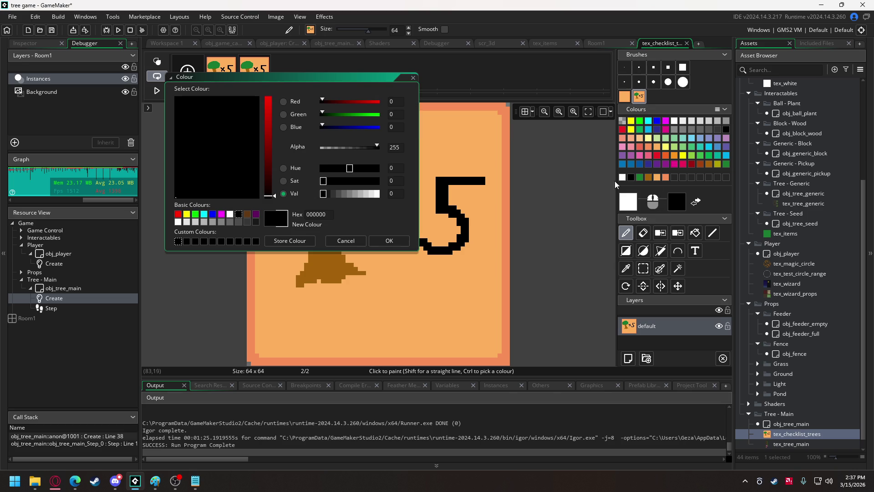
pyautogui.click(349, 147)
pyautogui.moveTo(346, 149); pyautogui.dragTo(344, 155)
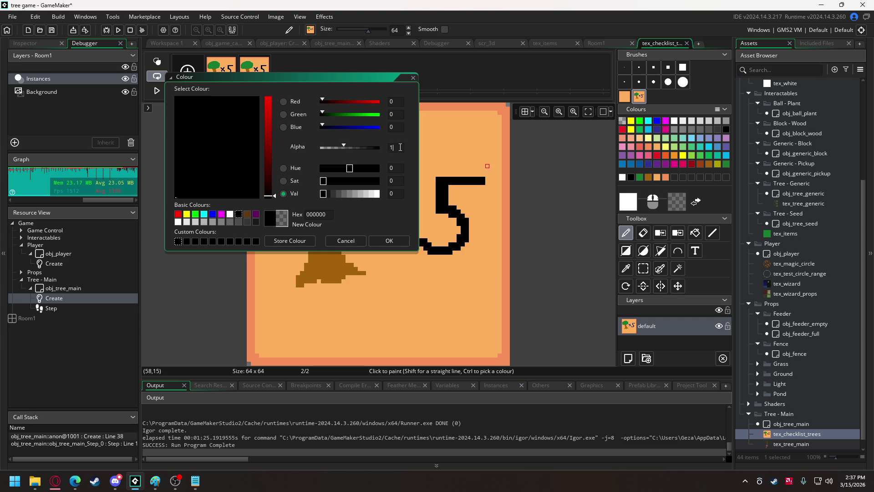
pyautogui.click(387, 237)
pyautogui.click(684, 66)
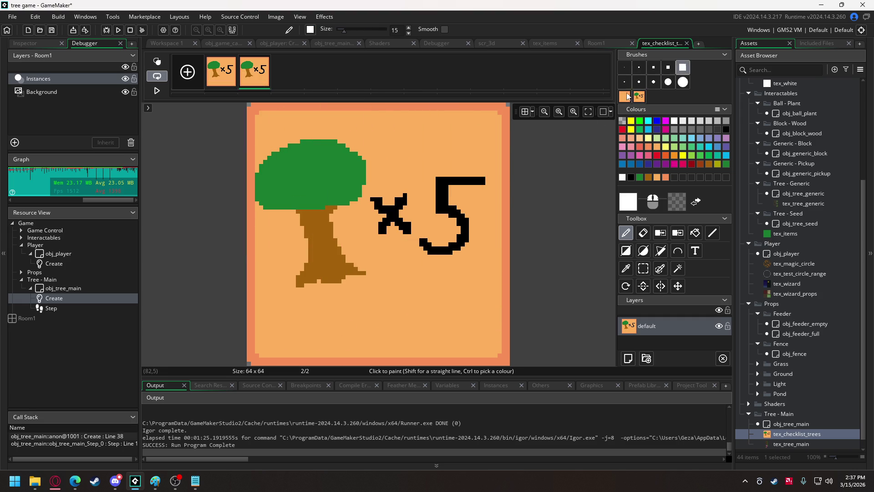
pyautogui.moveTo(478, 176)
pyautogui.mouseDown()
pyautogui.moveTo(220, 164)
pyautogui.moveTo(548, 121)
pyautogui.moveTo(416, 127)
pyautogui.moveTo(572, 203)
pyautogui.moveTo(527, 253)
pyautogui.moveTo(273, 337)
pyautogui.moveTo(174, 355)
pyautogui.mouseUp()
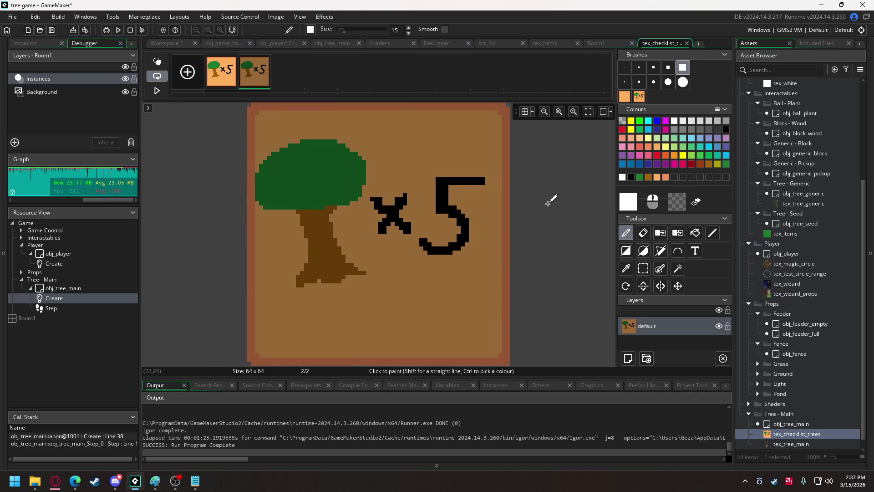
# Step: Erase frame 2's corner pixels with a one-pixel eraser so they are transparent
pyautogui.click(219, 82)
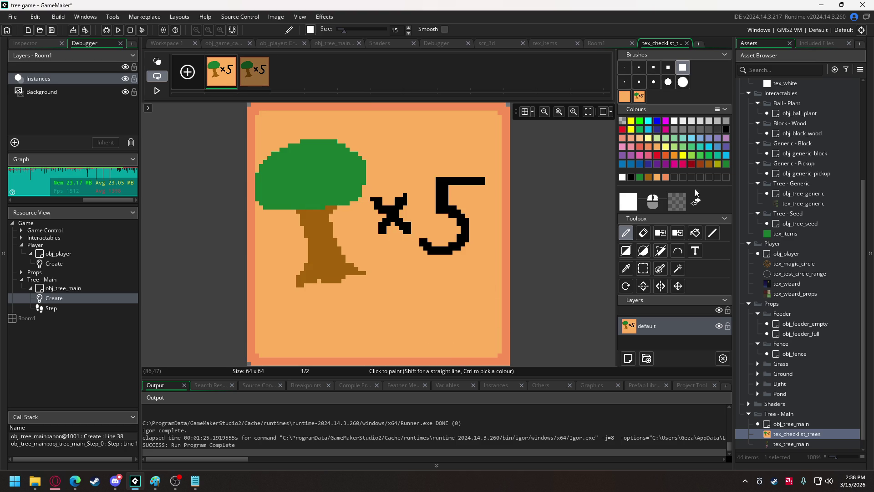
pyautogui.click(643, 233)
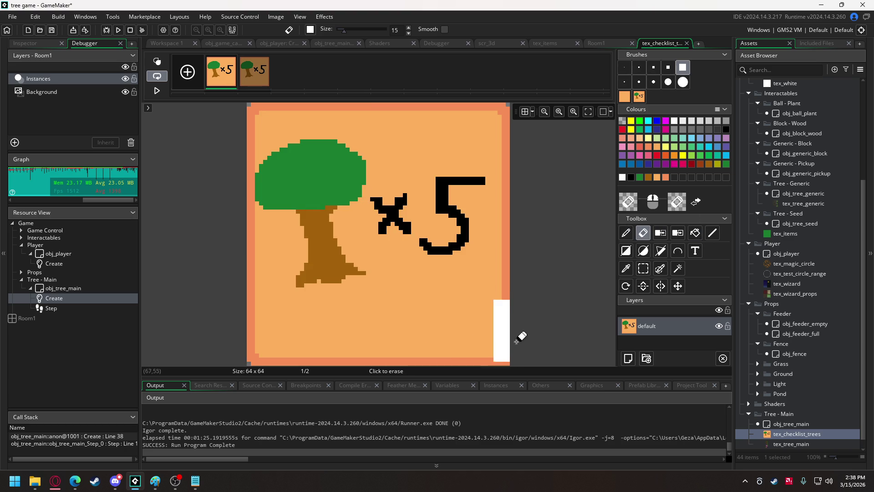
pyautogui.click(624, 68)
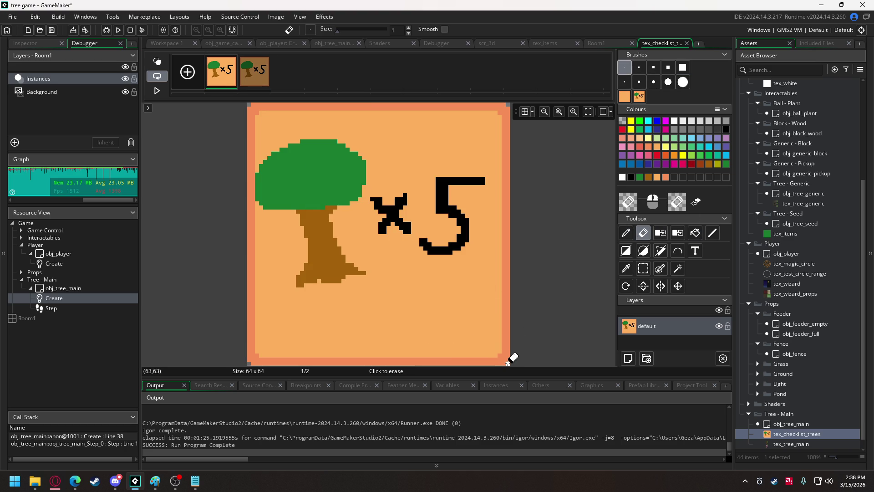
pyautogui.click(269, 69)
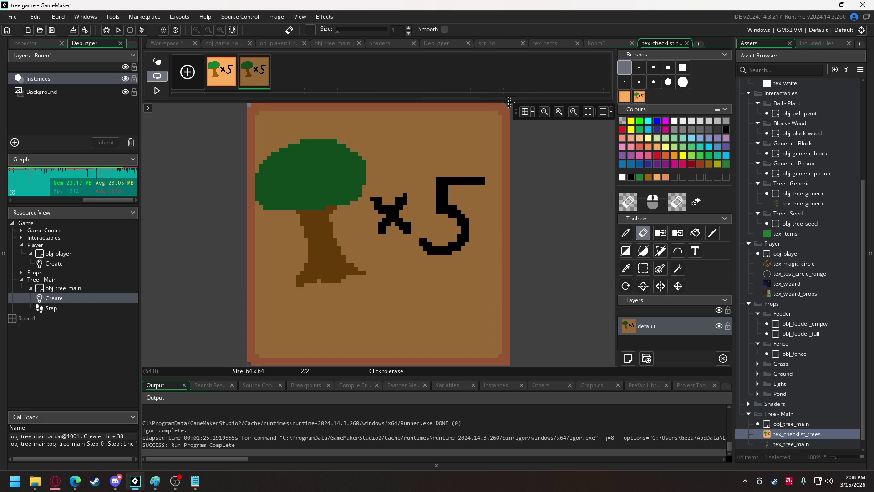
pyautogui.click(508, 104)
pyautogui.click(508, 364)
pyautogui.click(249, 362)
pyautogui.click(640, 121)
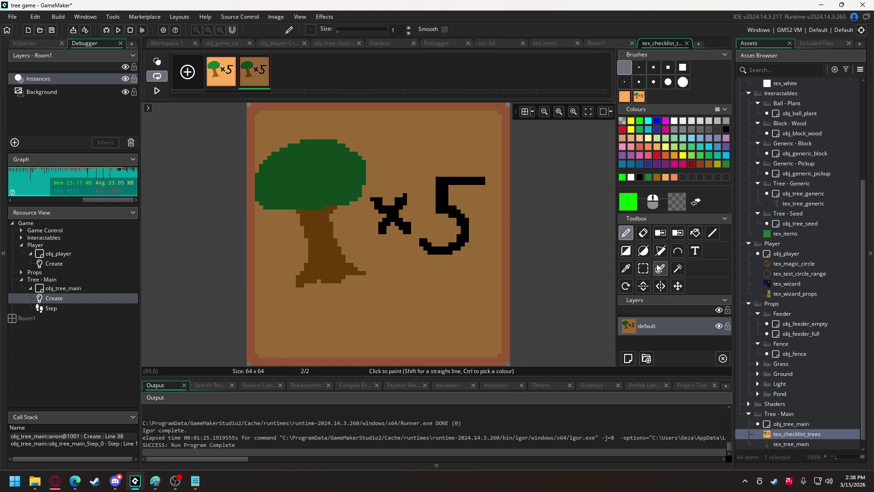
# Step: Draw a thick 3-pixel bright green checkmark across the tree on frame 2, undoing a stray dot
pyautogui.click(639, 66)
pyautogui.moveTo(266, 235)
pyautogui.mouseDown()
pyautogui.moveTo(315, 313)
pyautogui.moveTo(345, 295)
pyautogui.moveTo(483, 124)
pyautogui.mouseUp()
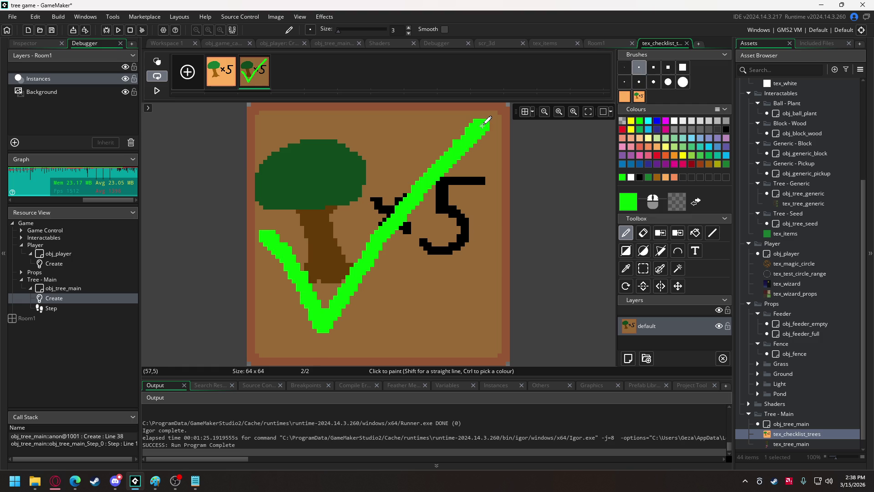
pyautogui.moveTo(269, 243)
pyautogui.mouseDown()
pyautogui.moveTo(273, 268)
pyautogui.moveTo(325, 348)
pyautogui.moveTo(414, 217)
pyautogui.moveTo(490, 131)
pyautogui.mouseUp()
pyautogui.click(286, 117)
pyautogui.hotkey('ctrl', 'z')
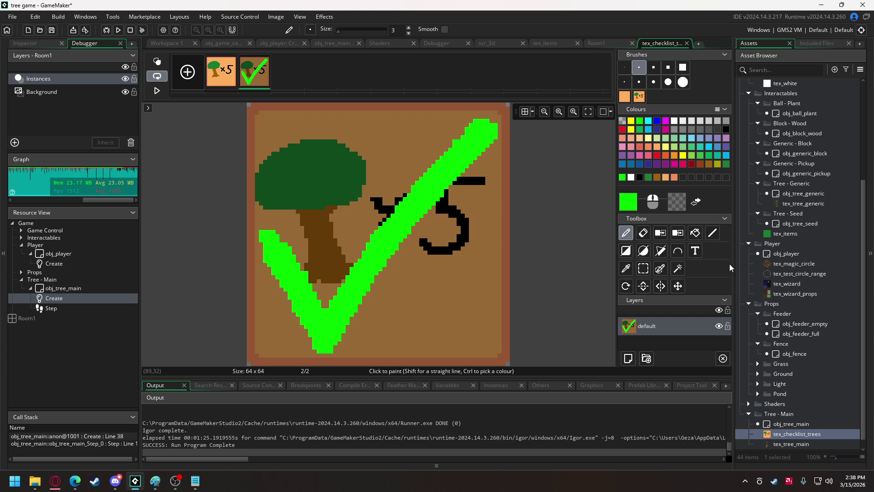
# Step: Duplicate tex_checklist_trees and rename the copy tex_checklist_water
pyautogui.scroll(-1, 778, 373)
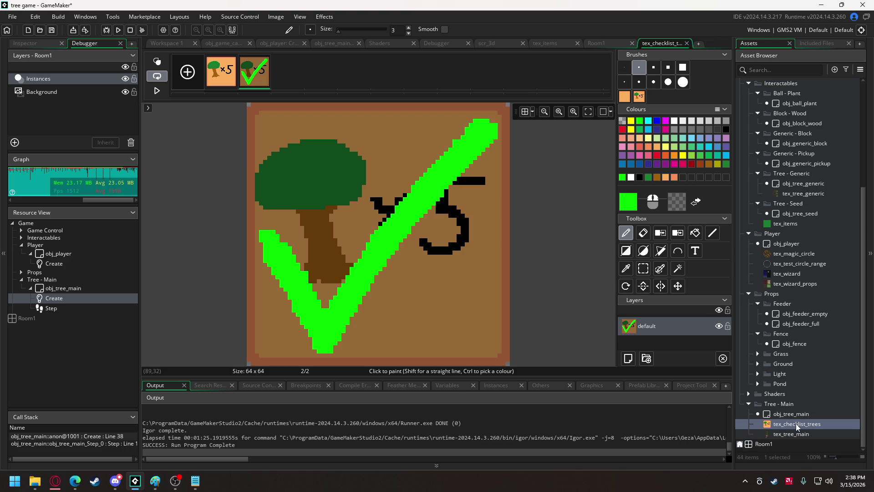
pyautogui.rightClick(796, 424)
pyautogui.click(729, 326)
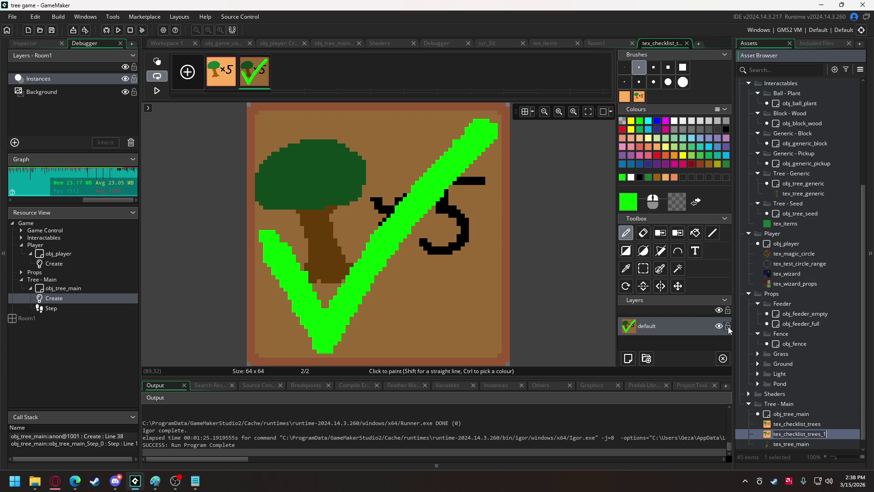
pyautogui.press('End')
pyautogui.press('BackSpace')
pyautogui.press('BackSpace')
pyautogui.press('BackSpace')
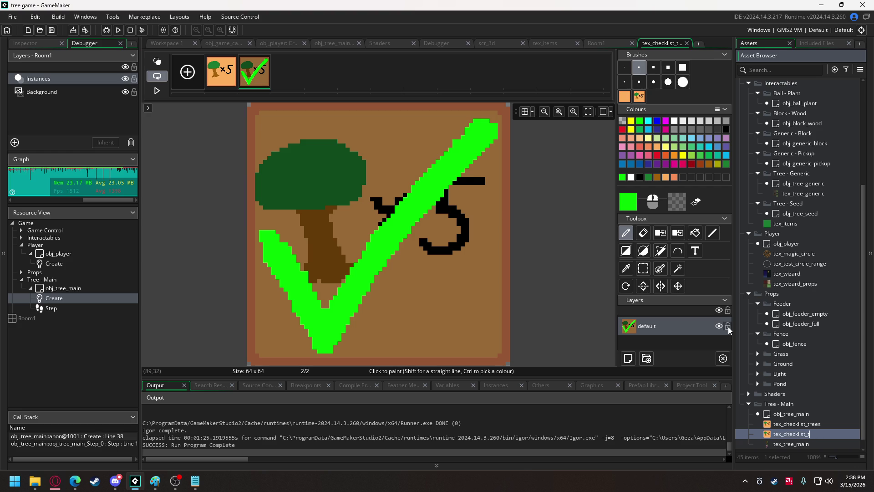
pyautogui.write('water')
pyautogui.press('Return')
# Step: Open tex_checklist_water's image in the editor, cancelling the import prompt
pyautogui.doubleClick(799, 437)
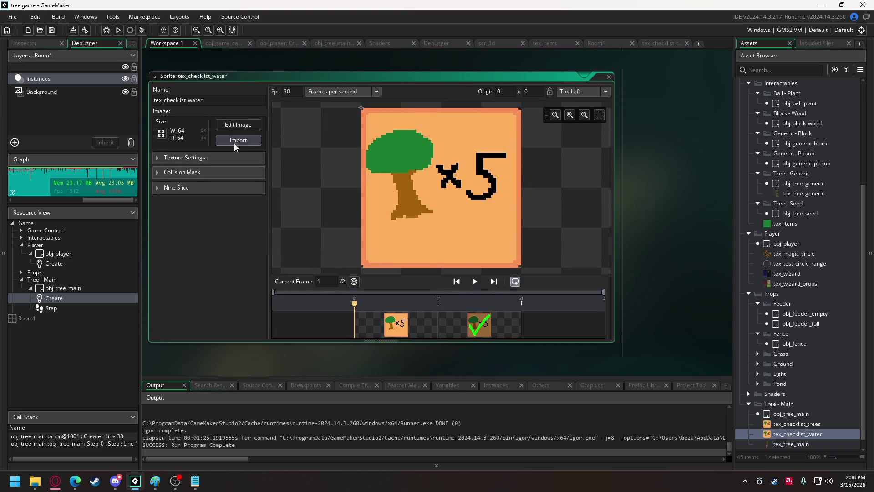
pyautogui.click(234, 148)
pyautogui.click(416, 25)
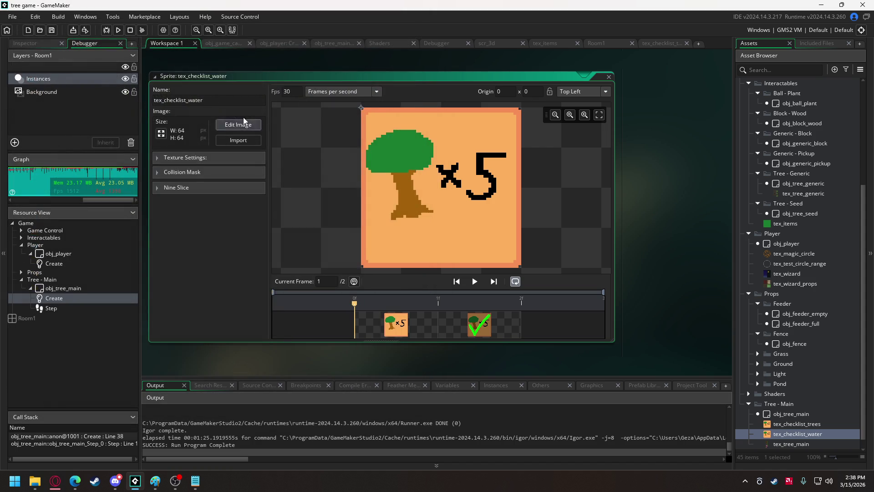
pyautogui.click(248, 126)
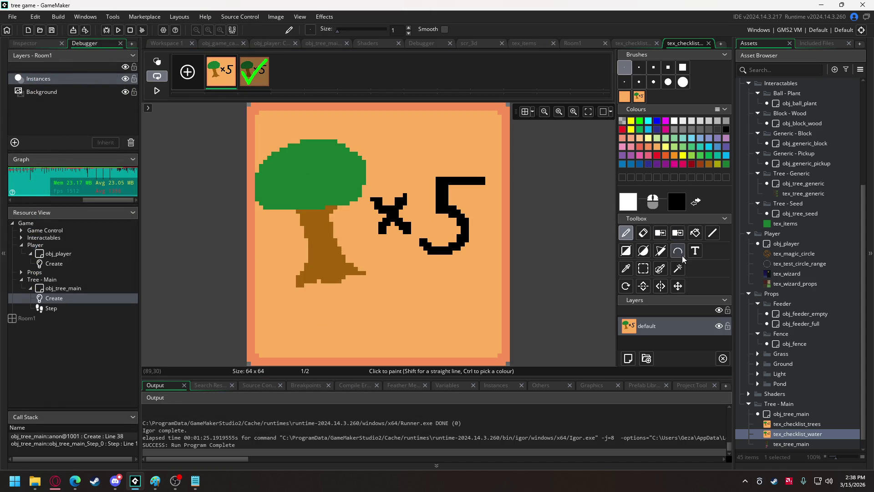
# Step: Cover both frames with the saved blank orange tile brush
pyautogui.click(625, 96)
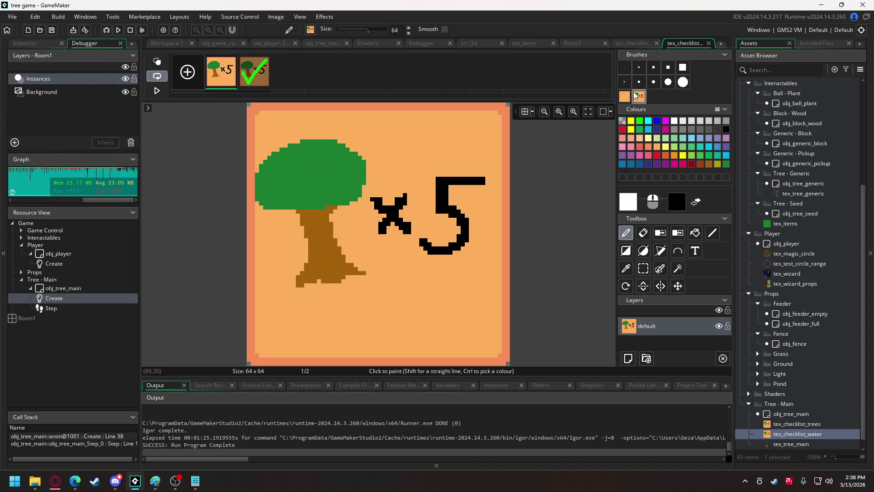
pyautogui.click(373, 251)
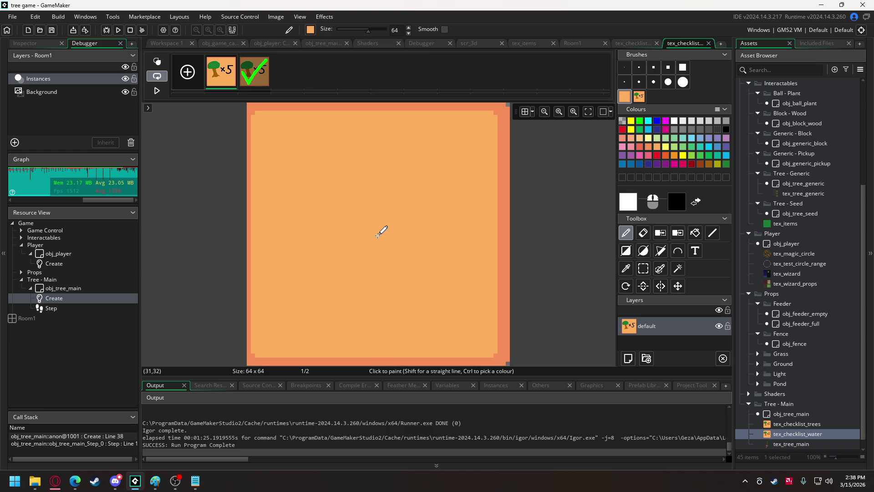
pyautogui.moveTo(377, 228); pyautogui.dragTo(344, 170)
pyautogui.press('Right')
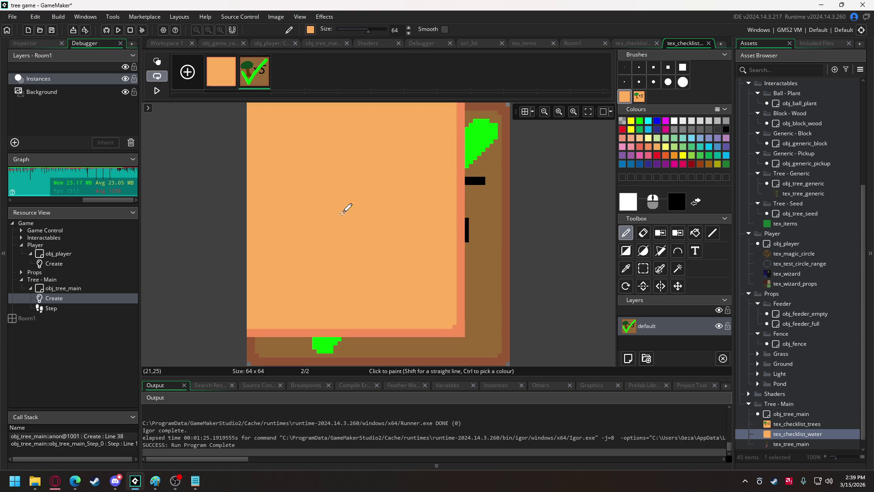
pyautogui.click(381, 236)
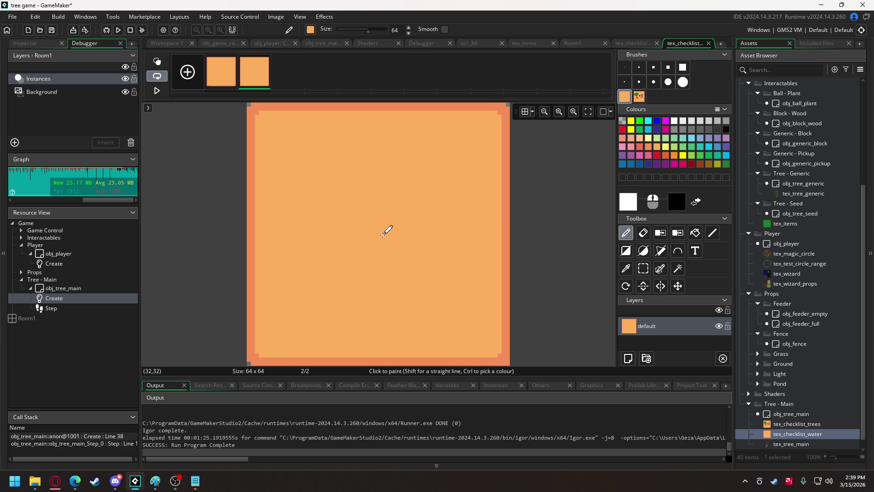
# Step: Darken frame 2 to brown with 10%-alpha black using a 15-pixel square brush
pyautogui.click(681, 204)
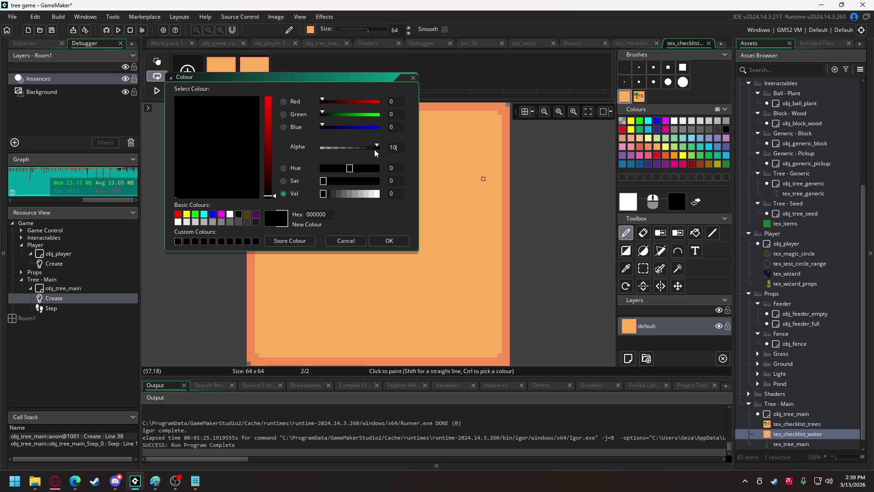
pyautogui.click(380, 239)
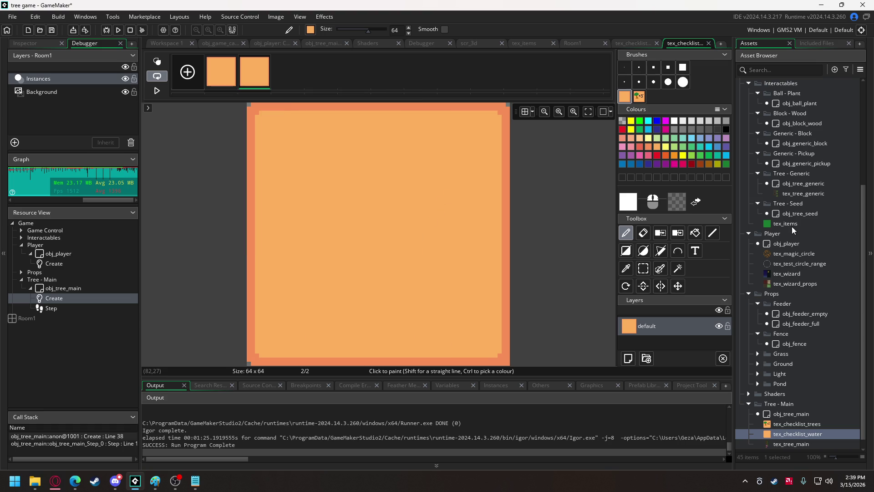
pyautogui.click(686, 68)
pyautogui.moveTo(249, 129)
pyautogui.mouseDown()
pyautogui.moveTo(144, 220)
pyautogui.moveTo(551, 182)
pyautogui.moveTo(545, 306)
pyautogui.moveTo(182, 326)
pyautogui.moveTo(650, 342)
pyautogui.mouseUp()
# Step: Select the whole brown tile on frame 2 and save it as a brush
pyautogui.click(643, 232)
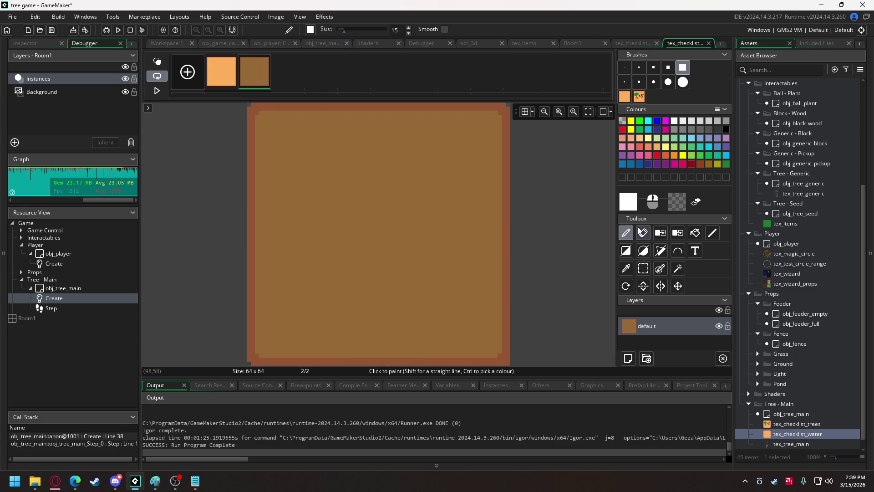
pyautogui.click(625, 67)
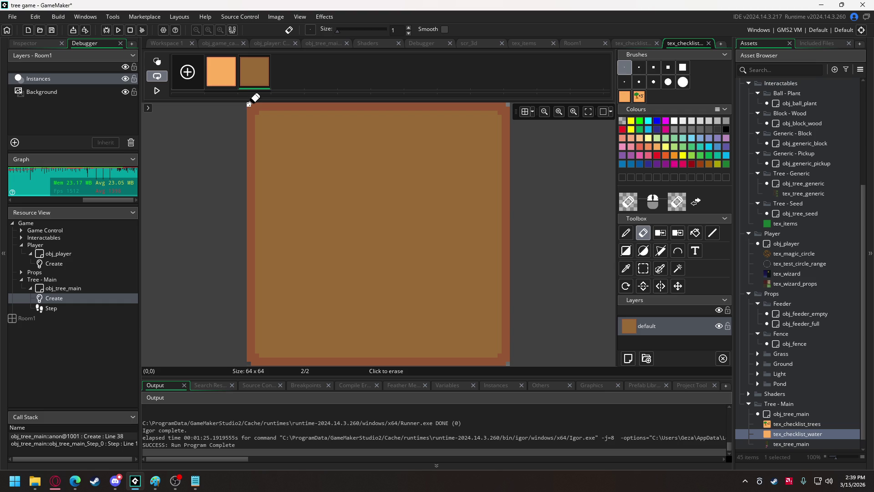
pyautogui.hotkey('ctrl', 'a')
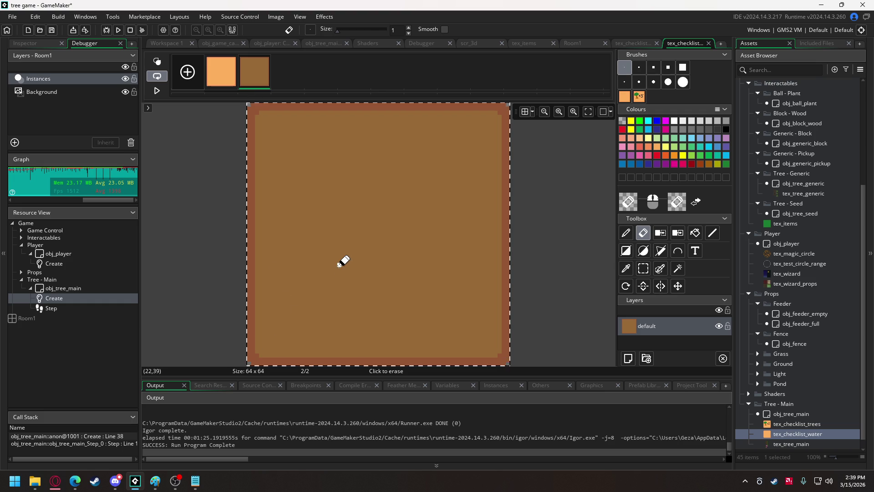
pyautogui.hotkey('ctrl', 'c')
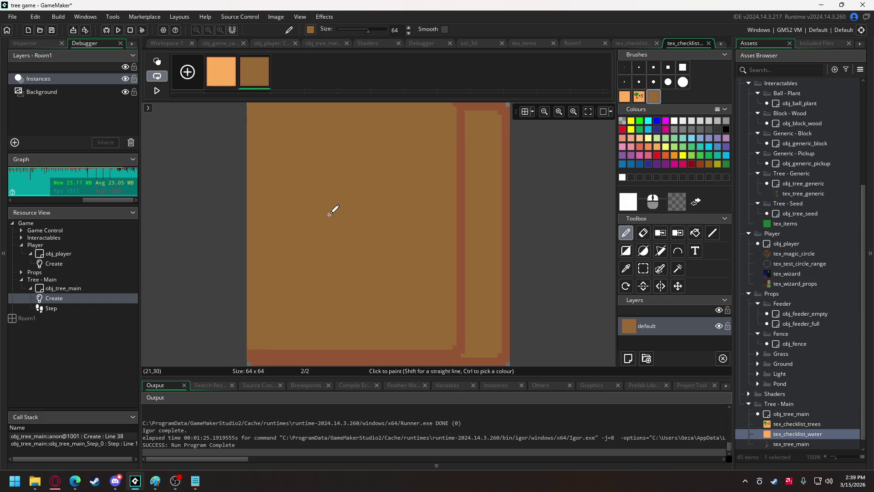
pyautogui.click(220, 73)
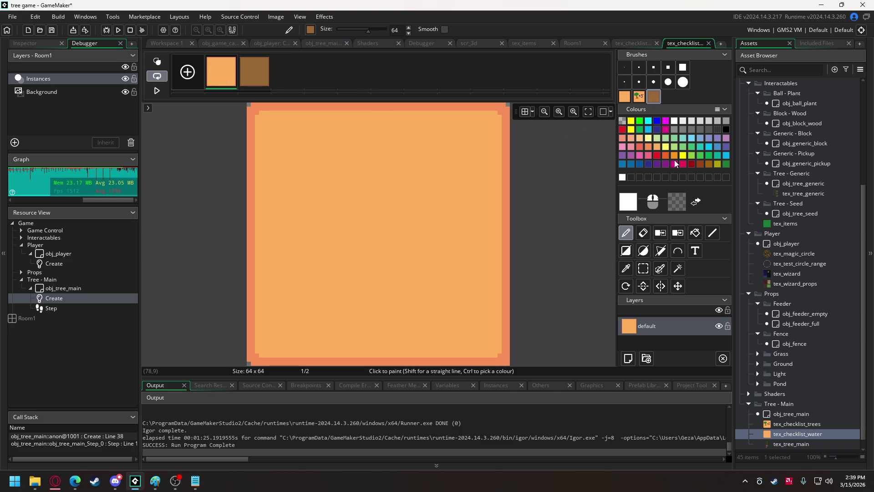
# Step: Draw a 1-pixel cyan teardrop outline on frame 1 and fill it cyan
pyautogui.click(725, 155)
pyautogui.click(624, 67)
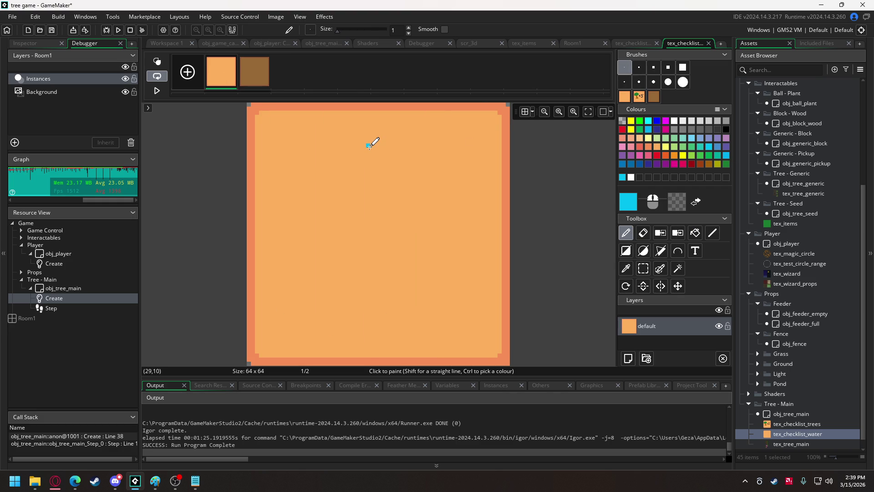
pyautogui.moveTo(372, 136)
pyautogui.mouseDown()
pyautogui.moveTo(309, 244)
pyautogui.moveTo(377, 326)
pyautogui.moveTo(419, 264)
pyautogui.moveTo(376, 133)
pyautogui.mouseUp()
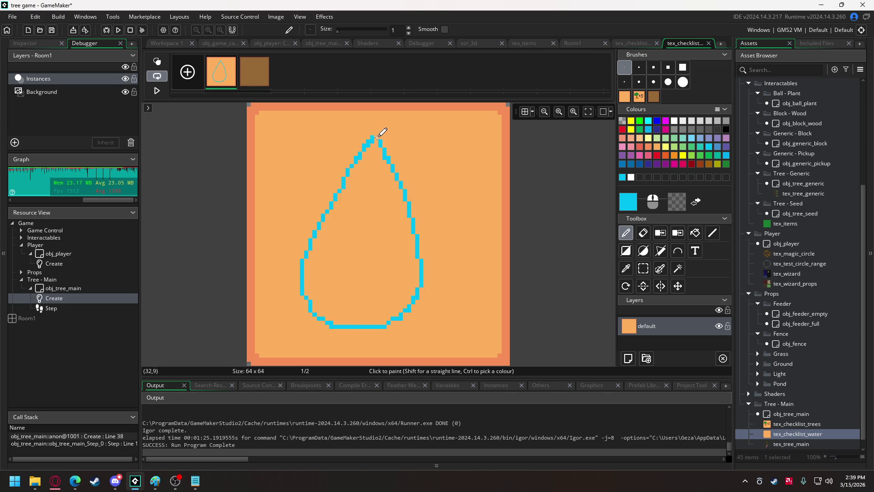
pyautogui.click(695, 232)
pyautogui.click(371, 250)
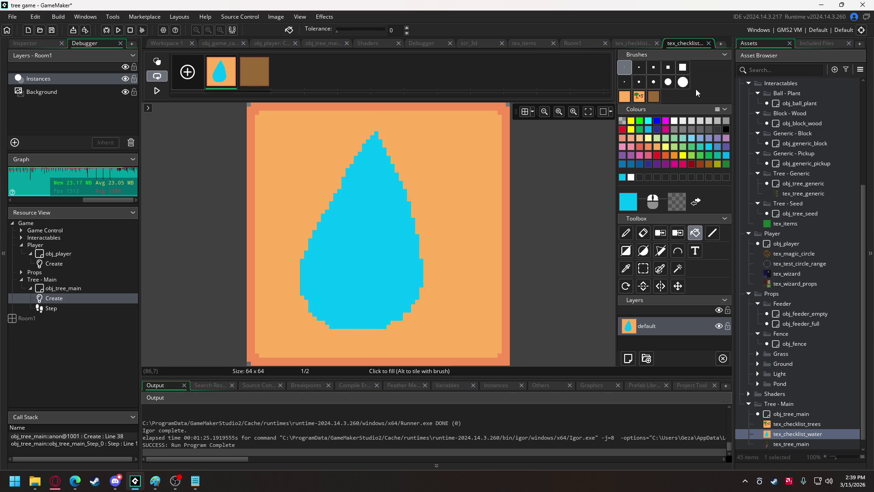
# Step: Paint a light grey highlight inside the water drop with a larger brush
pyautogui.click(682, 122)
pyautogui.click(654, 68)
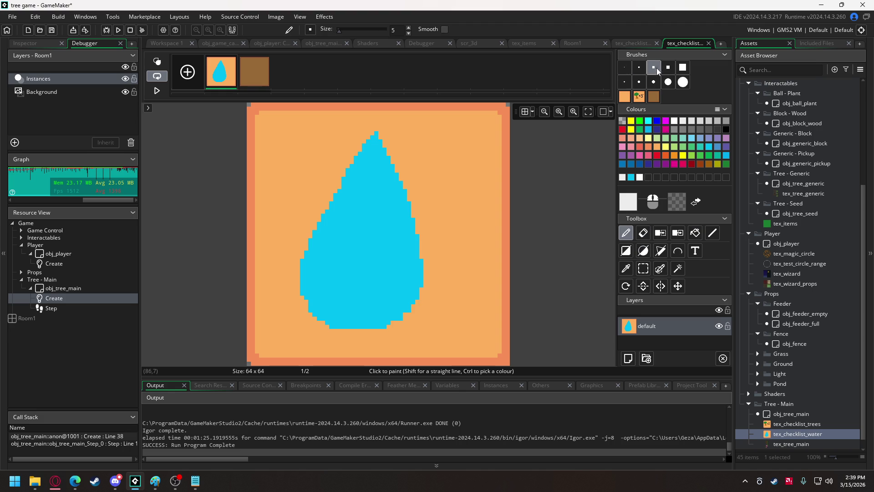
pyautogui.moveTo(326, 259)
pyautogui.mouseDown()
pyautogui.moveTo(327, 275)
pyautogui.moveTo(373, 290)
pyautogui.mouseUp()
# Step: Save the water drop as a brush and stamp it onto the brown second frame
pyautogui.hotkey('ctrl', 'a')
pyautogui.hotkey('ctrl', 'b')
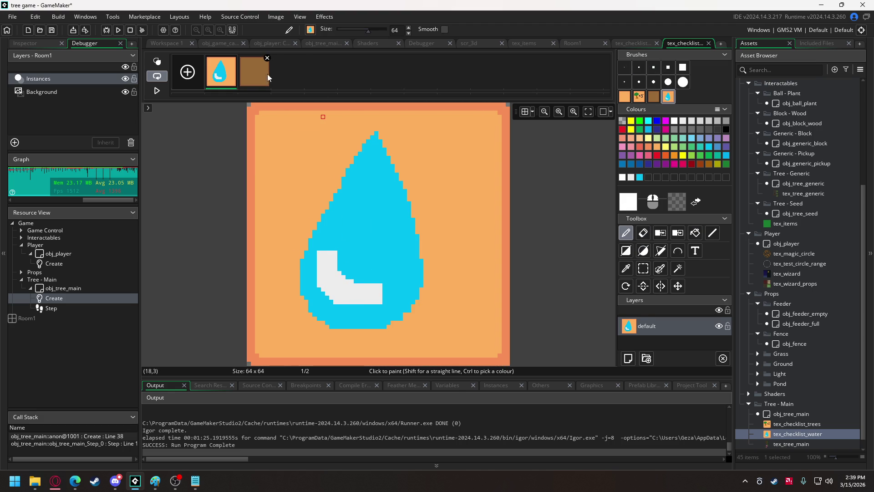
pyautogui.click(266, 74)
pyautogui.click(383, 233)
# Step: Erase the bottom-right corner pixel of frame 1 with a one-pixel eraser
pyautogui.click(643, 234)
pyautogui.click(625, 68)
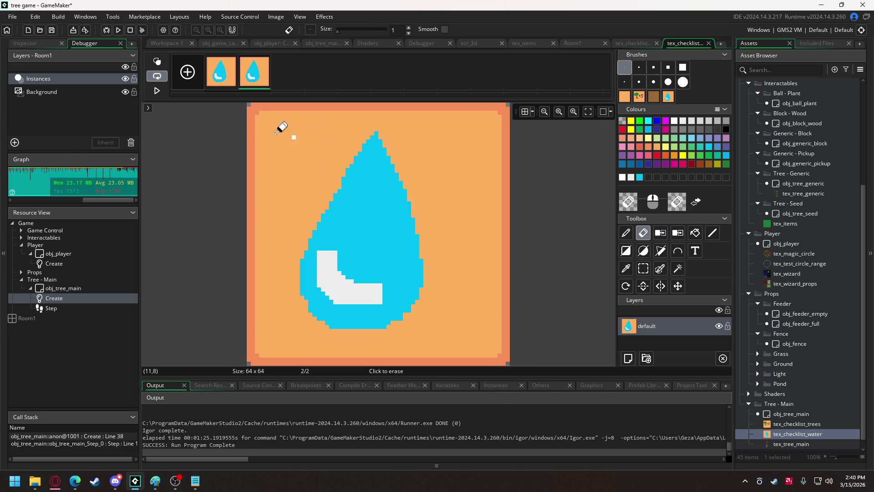
pyautogui.click(210, 87)
pyautogui.click(508, 363)
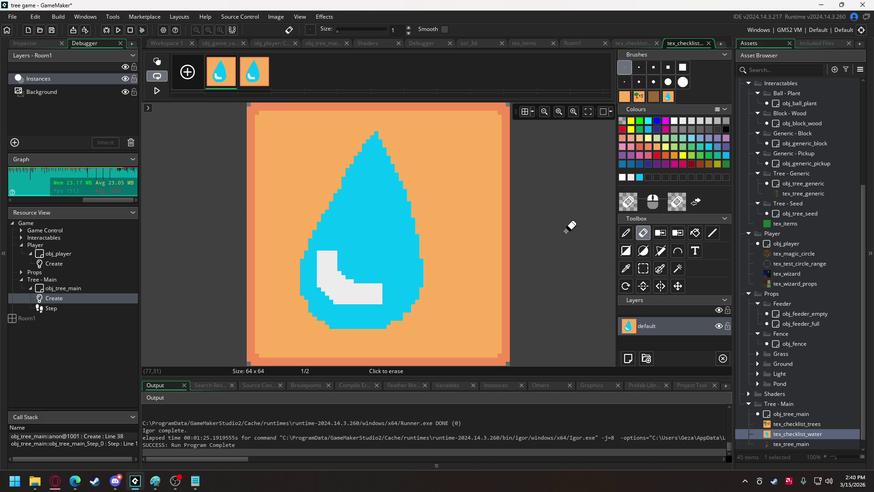
pyautogui.click(266, 58)
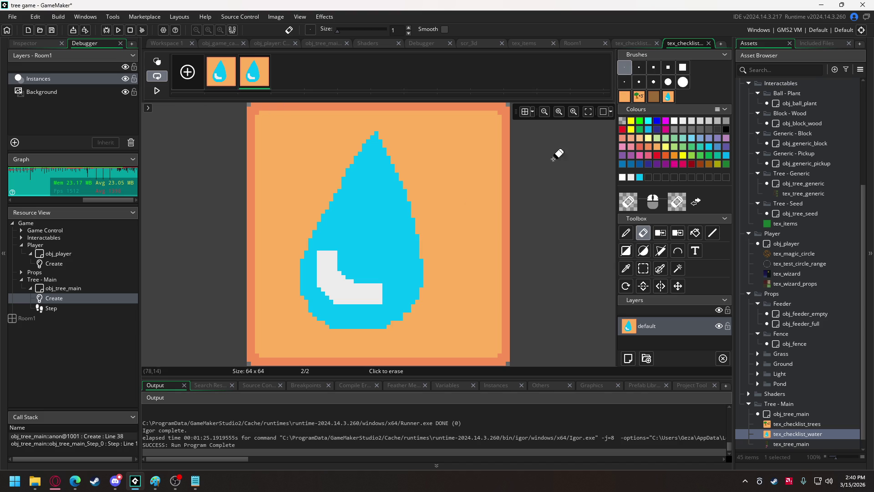
pyautogui.press('d')
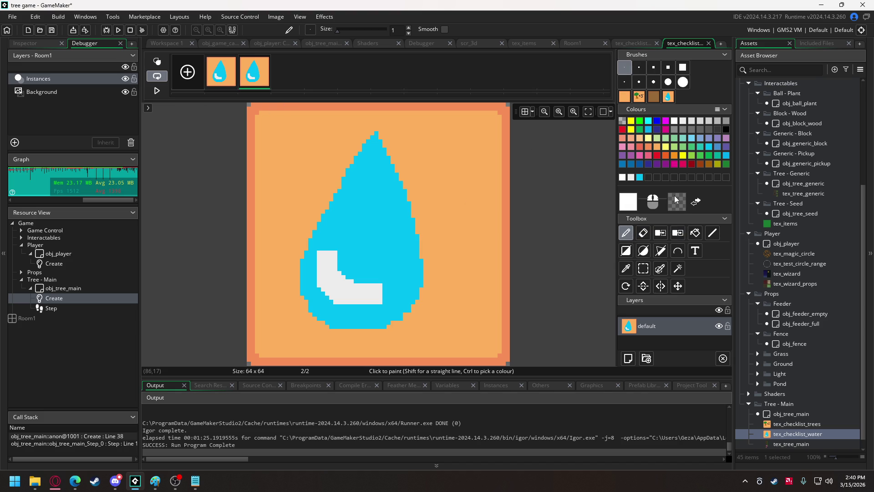
pyautogui.click(676, 199)
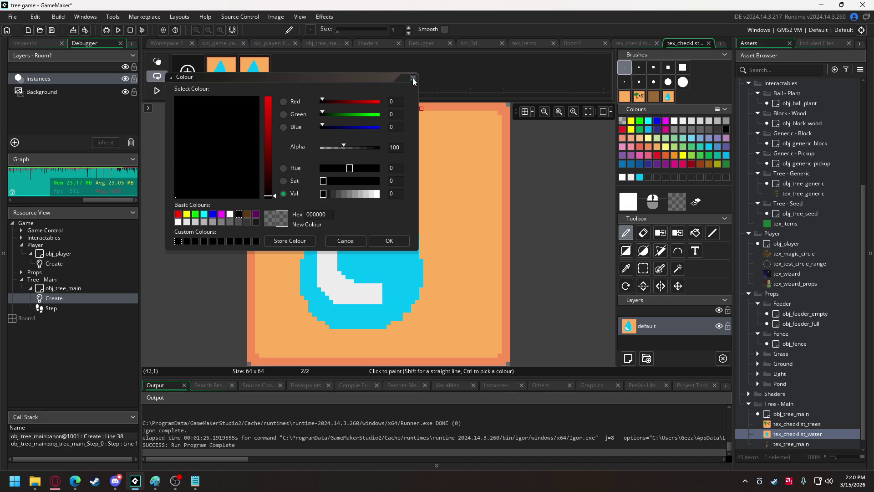
pyautogui.click(413, 79)
pyautogui.click(683, 67)
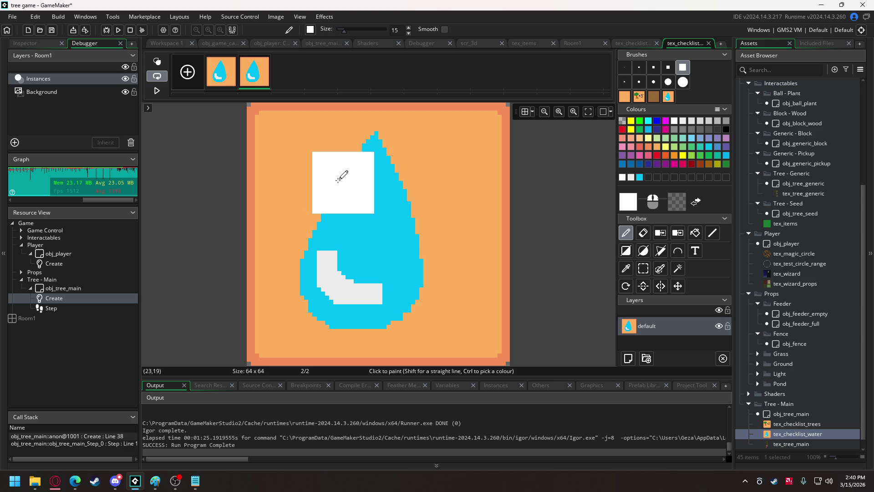
# Step: Darken frame 2's top band and erase all four corner pixels
pyautogui.moveTo(271, 134)
pyautogui.mouseDown()
pyautogui.moveTo(600, 139)
pyautogui.moveTo(347, 195)
pyautogui.moveTo(197, 210)
pyautogui.moveTo(514, 291)
pyautogui.moveTo(440, 348)
pyautogui.mouseUp()
pyautogui.click(643, 233)
pyautogui.click(625, 67)
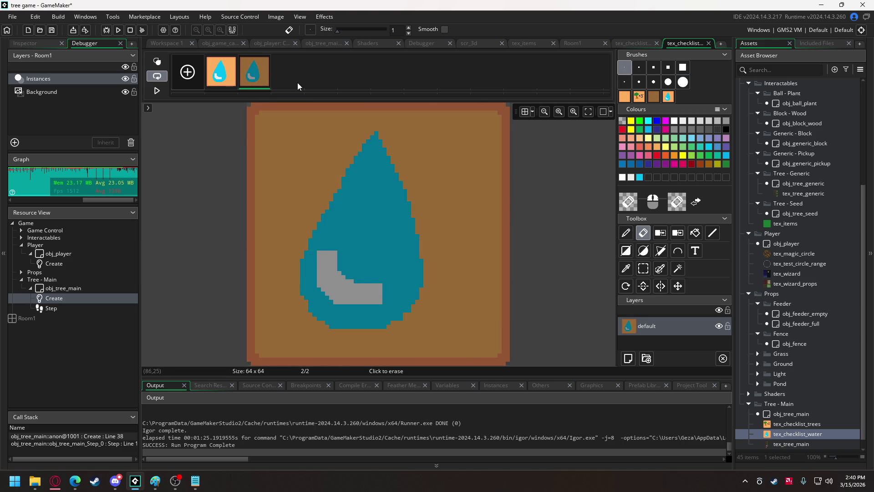
pyautogui.click(249, 104)
pyautogui.click(508, 105)
pyautogui.click(507, 362)
pyautogui.click(248, 363)
# Step: Paint a 5-pixel bright green checkmark across the water drop on frame 2
pyautogui.click(639, 122)
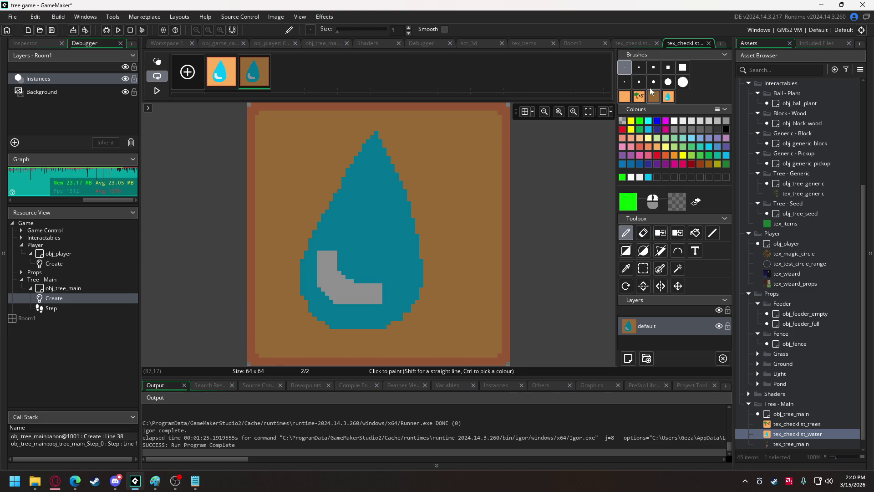
pyautogui.click(654, 67)
pyautogui.moveTo(278, 254)
pyautogui.mouseDown()
pyautogui.moveTo(352, 330)
pyautogui.moveTo(443, 179)
pyautogui.moveTo(478, 139)
pyautogui.mouseUp()
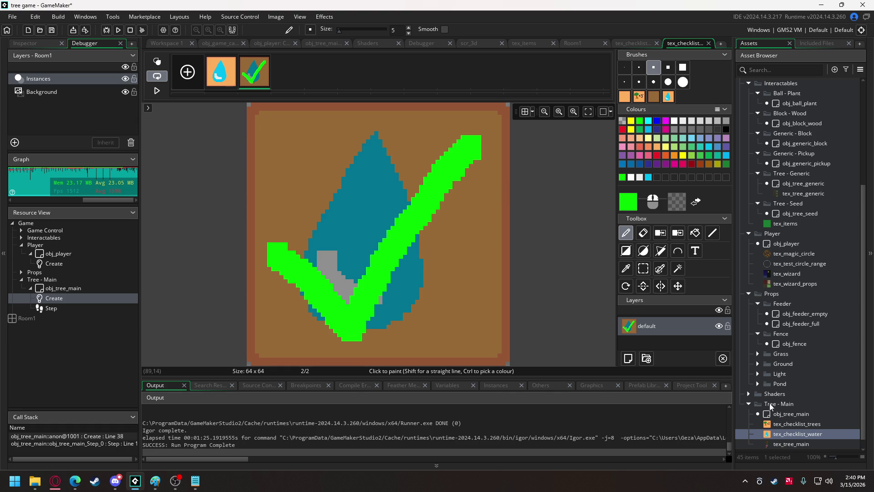
pyautogui.rightClick(794, 435)
# Step: Duplicate tex_checklist_water as tex_checklist_light and open its image for editing
pyautogui.click(736, 346)
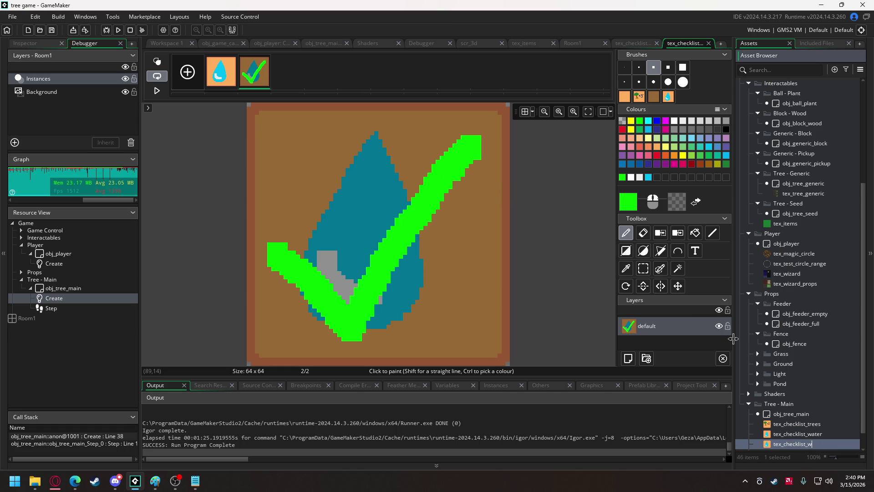
pyautogui.write('ght')
pyautogui.press('Return')
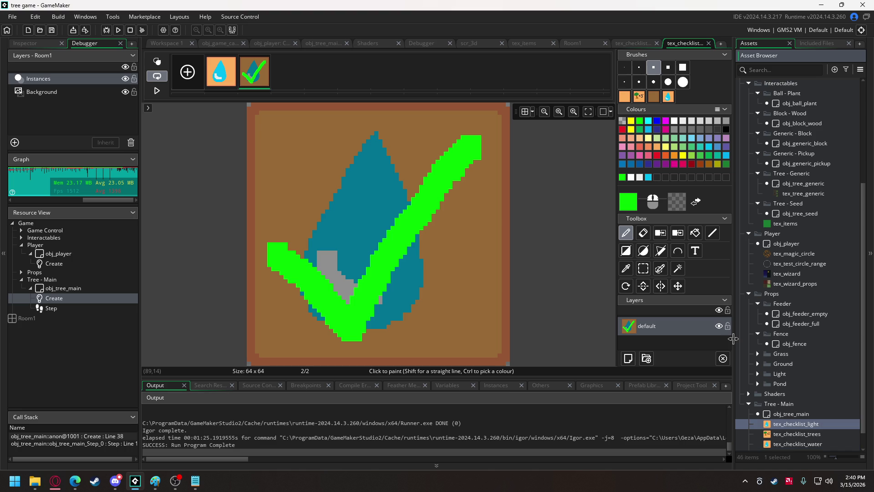
pyautogui.doubleClick(797, 427)
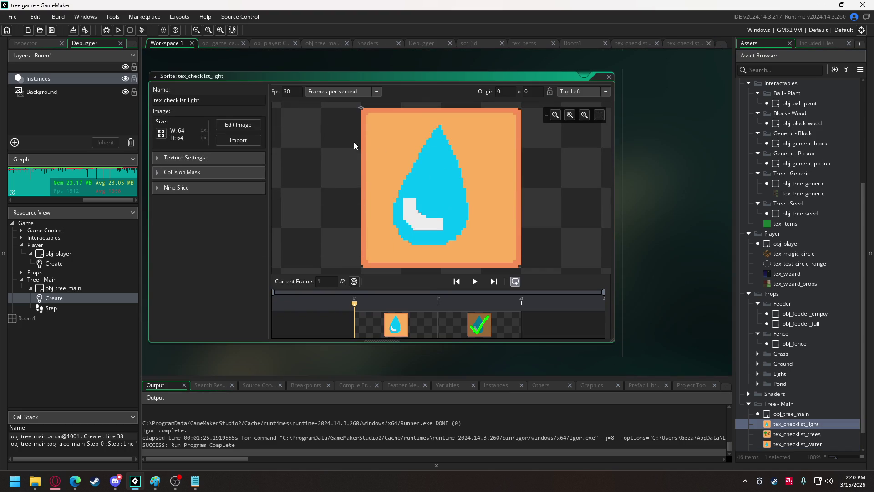
pyautogui.click(239, 126)
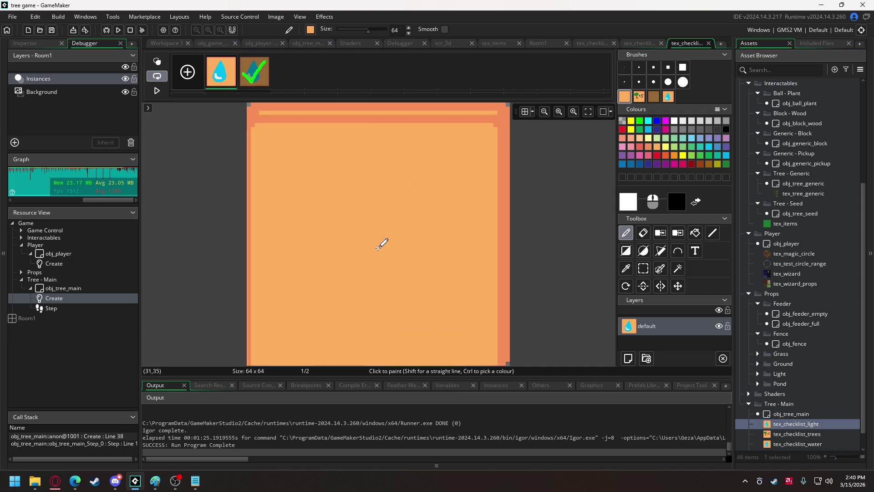
# Step: Cover frame 1's water drop with the blank orange tile
pyautogui.click(384, 228)
pyautogui.click(643, 232)
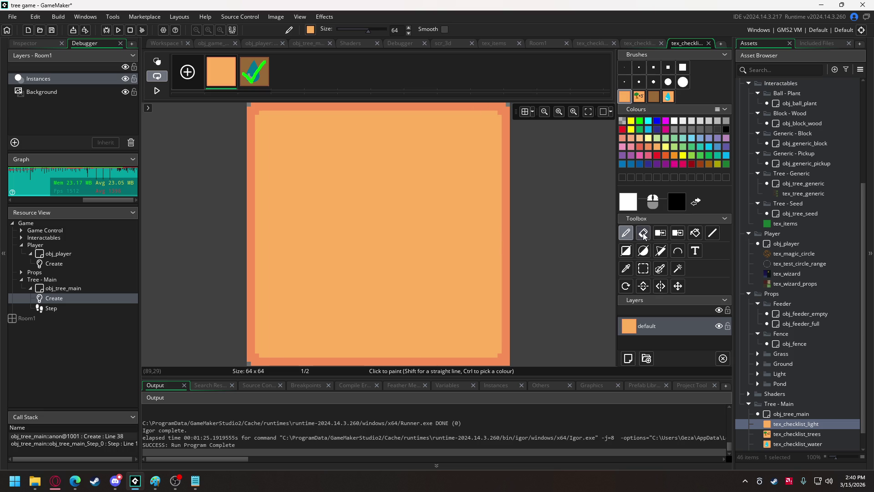
pyautogui.click(624, 67)
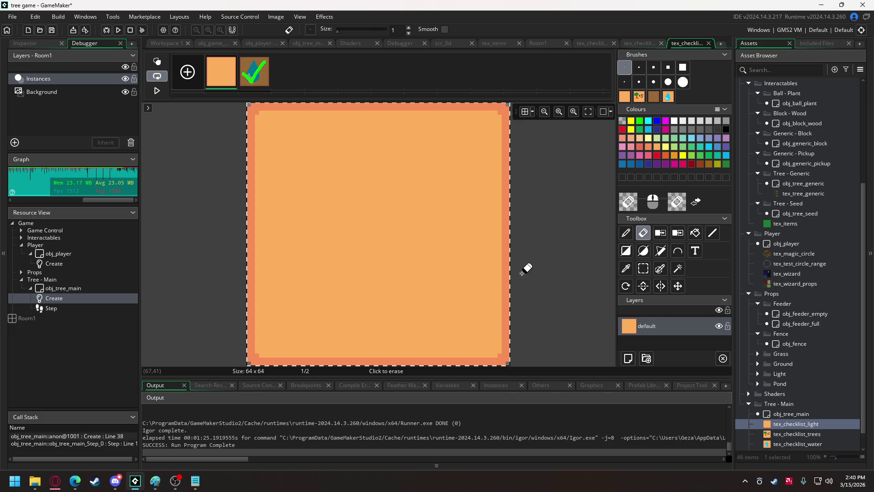
pyautogui.hotkey('ctrl', 'v')
# Step: Stamp orange over frame 2, then select all and clear it to transparent
pyautogui.click(266, 59)
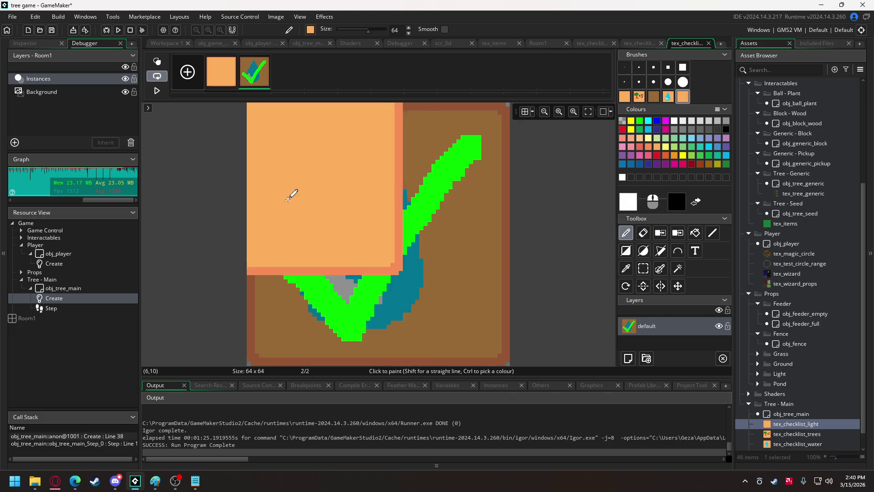
pyautogui.click(382, 235)
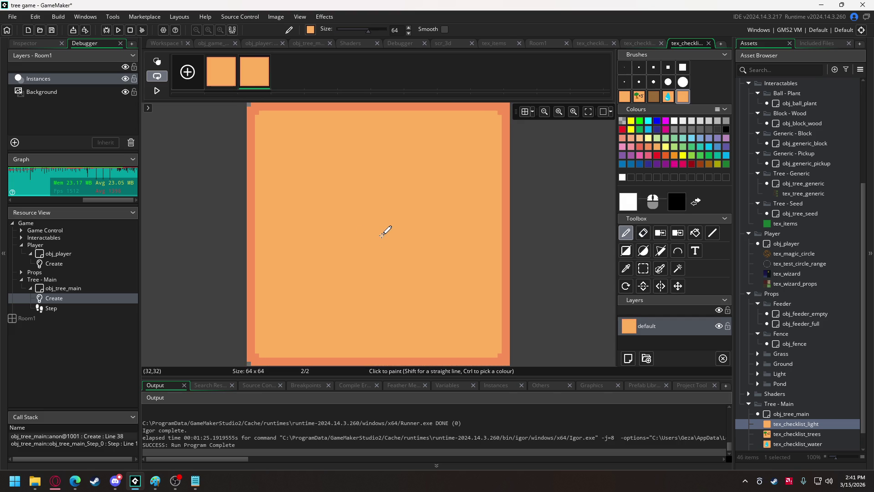
pyautogui.hotkey('ctrl', 'a')
pyautogui.press('Delete')
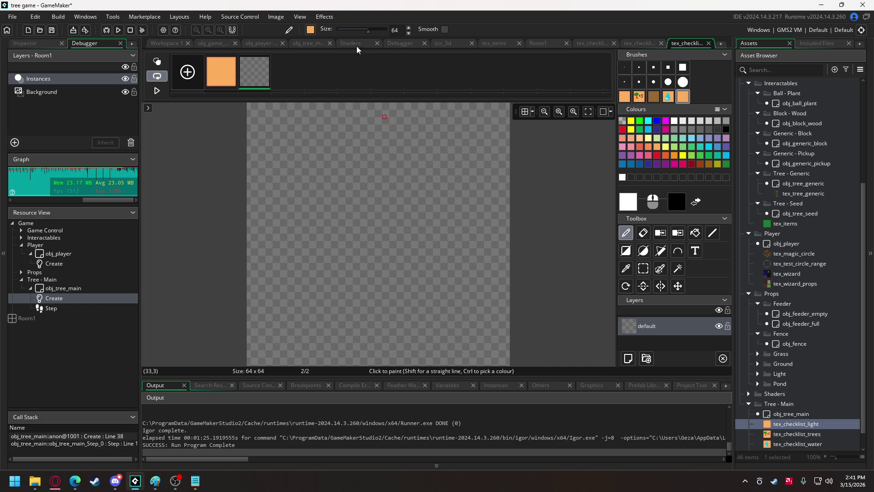
# Step: Restamp the orange tile on frame 1 so its border lines up
pyautogui.click(223, 75)
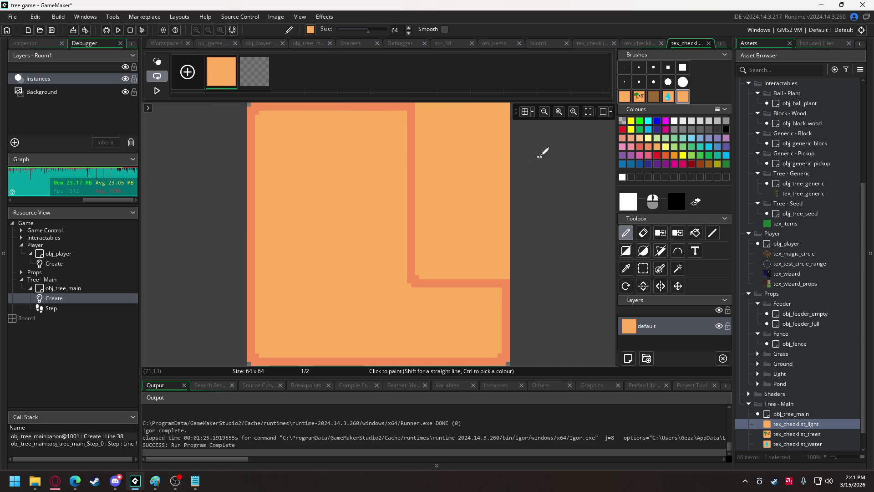
pyautogui.moveTo(541, 156); pyautogui.dragTo(651, 162)
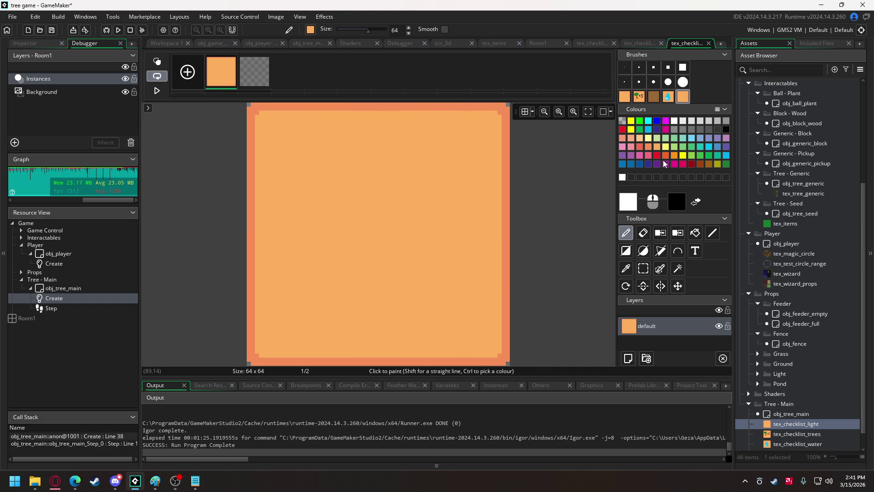
pyautogui.click(684, 155)
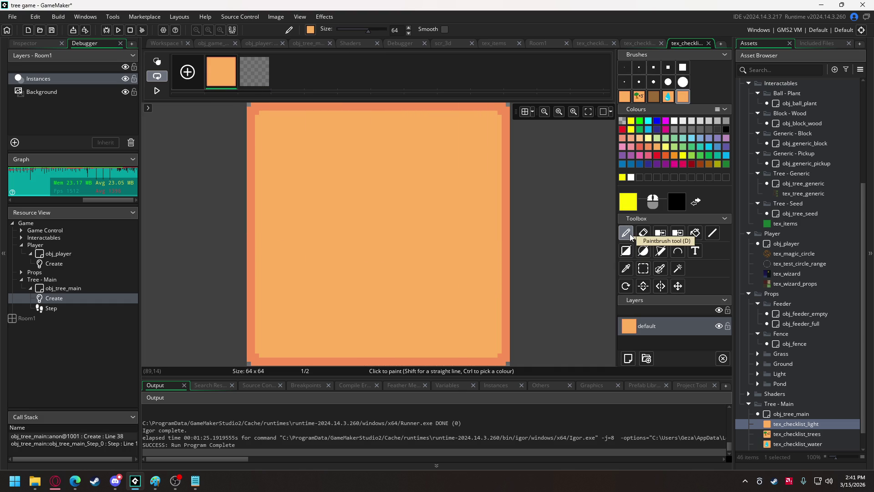
pyautogui.click(625, 67)
# Step: Draw a jagged 1-pixel yellow sun outline with a light yellow circle at its centre
pyautogui.moveTo(381, 132)
pyautogui.mouseDown()
pyautogui.moveTo(392, 163)
pyautogui.moveTo(426, 179)
pyautogui.moveTo(475, 224)
pyautogui.moveTo(462, 269)
pyautogui.moveTo(416, 278)
pyautogui.moveTo(402, 306)
pyautogui.moveTo(377, 292)
pyautogui.moveTo(324, 295)
pyautogui.moveTo(286, 241)
pyautogui.moveTo(314, 218)
pyautogui.moveTo(306, 167)
pyautogui.moveTo(384, 129)
pyautogui.mouseUp()
pyautogui.click(665, 146)
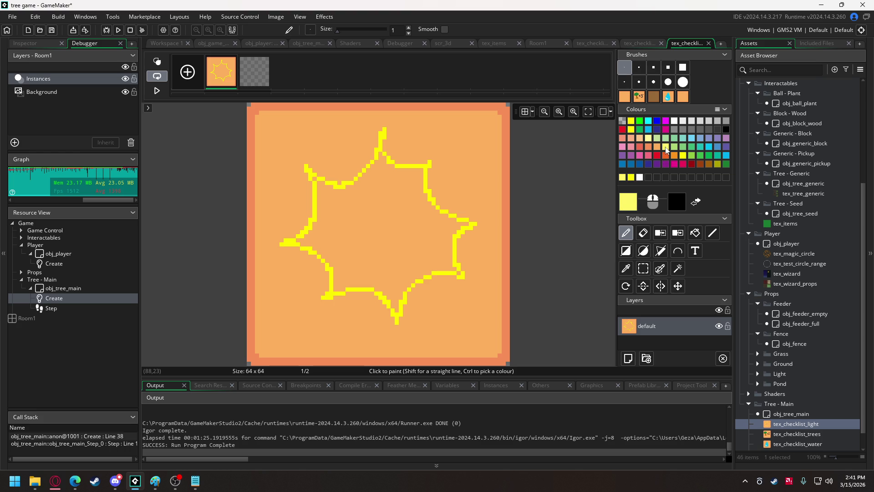
pyautogui.press('o')
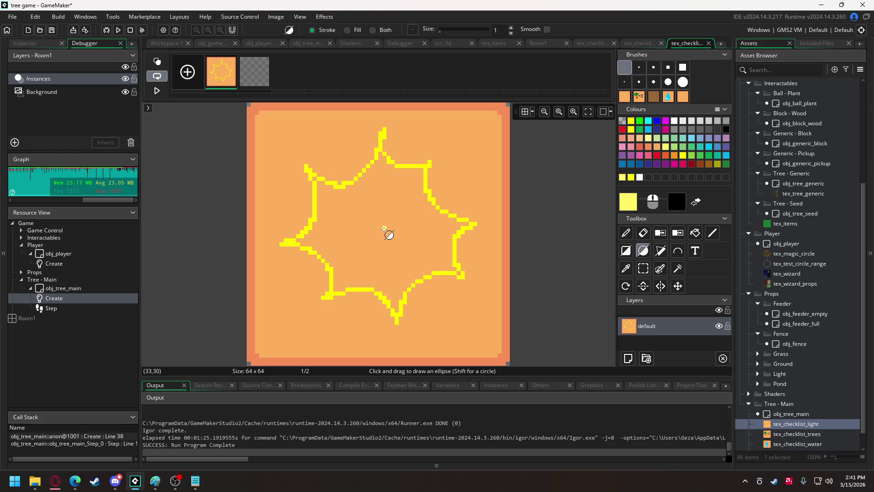
pyautogui.moveTo(381, 228)
pyautogui.mouseDown()
pyautogui.moveTo(416, 257)
pyautogui.moveTo(411, 269)
pyautogui.moveTo(422, 270)
pyautogui.mouseUp()
pyautogui.press('f')
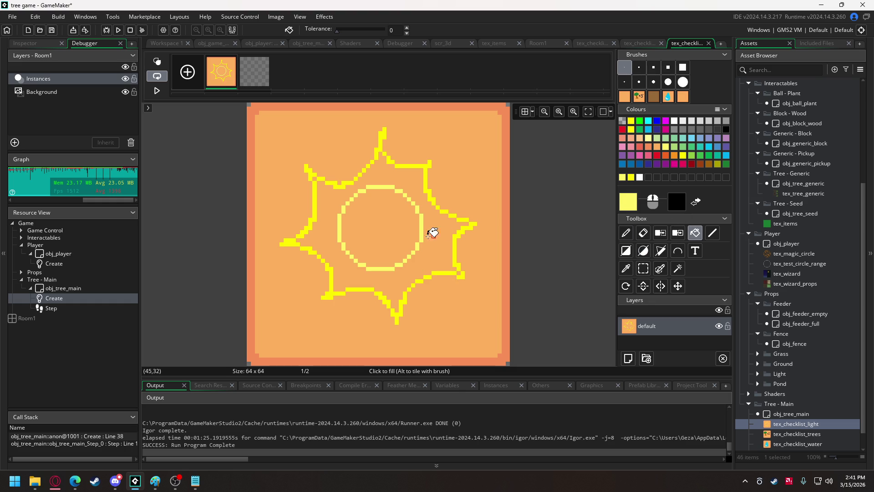
pyautogui.click(388, 236)
# Step: Fill the star bright yellow with a cream centre, then save the sun as a brush
pyautogui.click(631, 178)
pyautogui.click(441, 252)
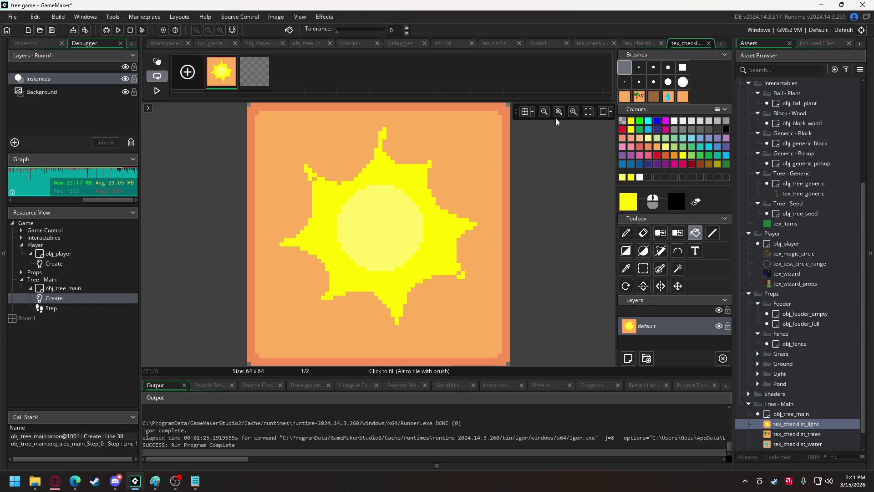
pyautogui.click(648, 139)
pyautogui.click(359, 240)
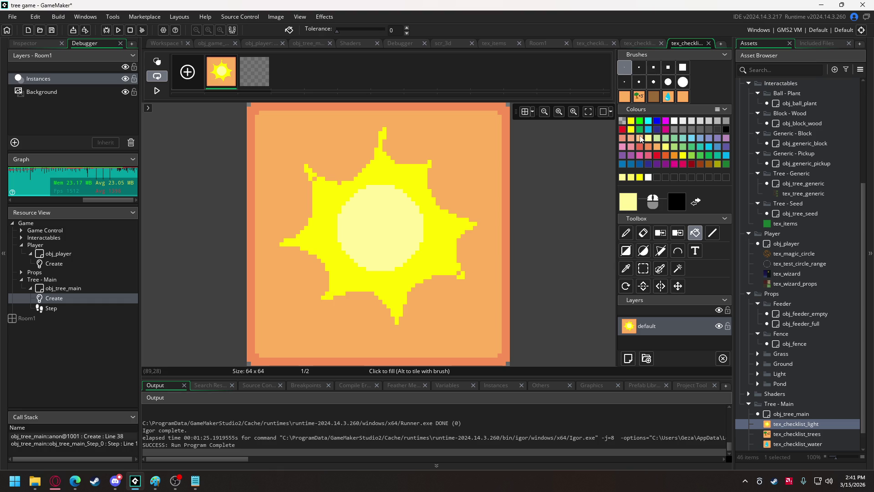
pyautogui.click(683, 155)
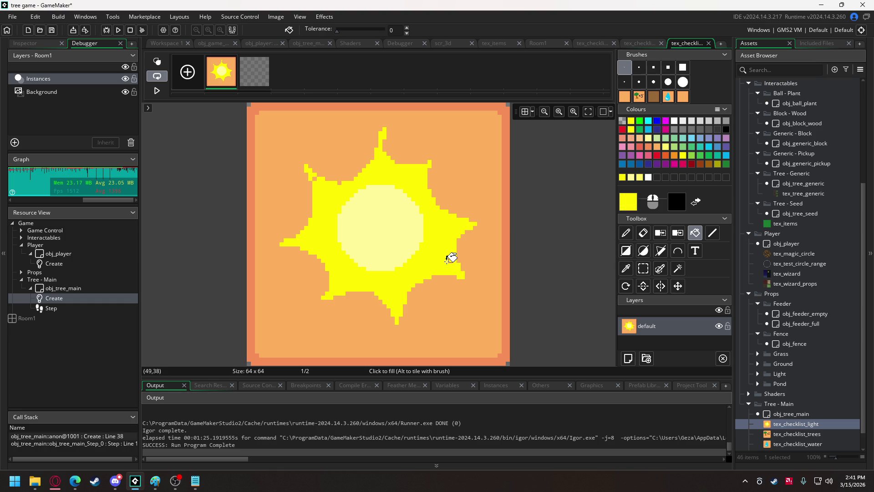
pyautogui.click(310, 174)
pyautogui.hotkey('ctrl', 'a')
pyautogui.hotkey('ctrl', 'c')
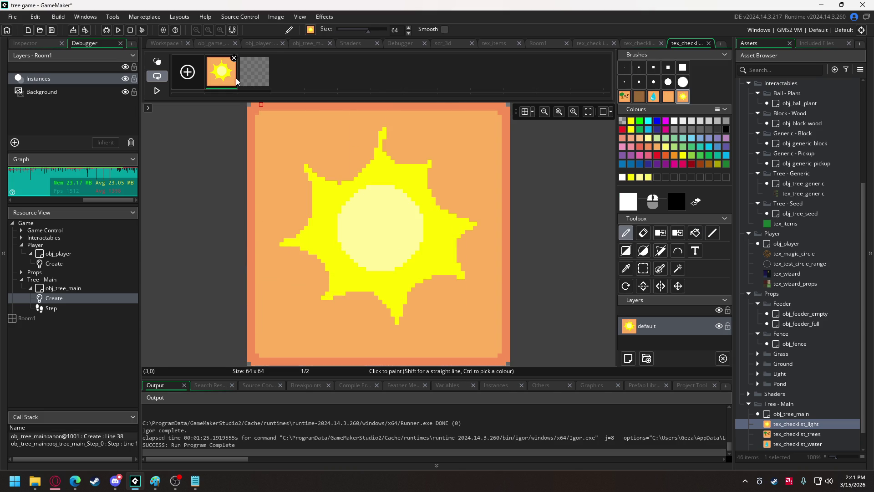
# Step: On frame 2, darken the sun with black at alpha 100 using a large square brush
pyautogui.click(254, 71)
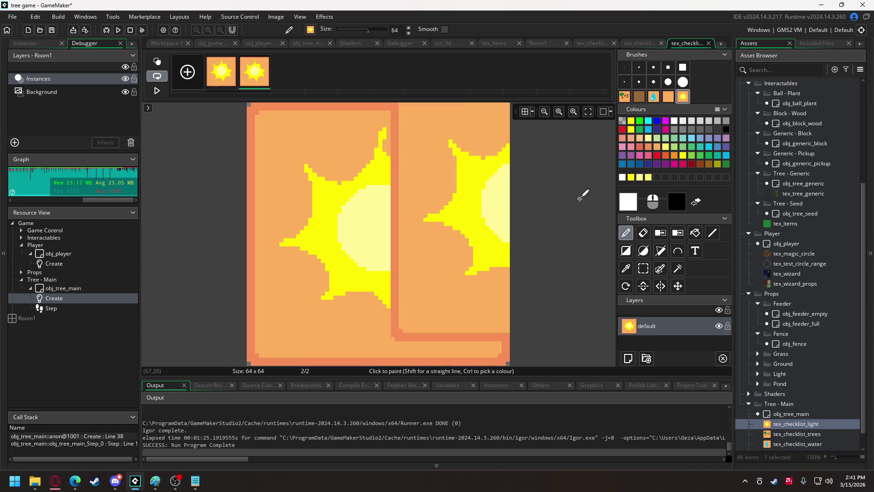
pyautogui.doubleClick(676, 202)
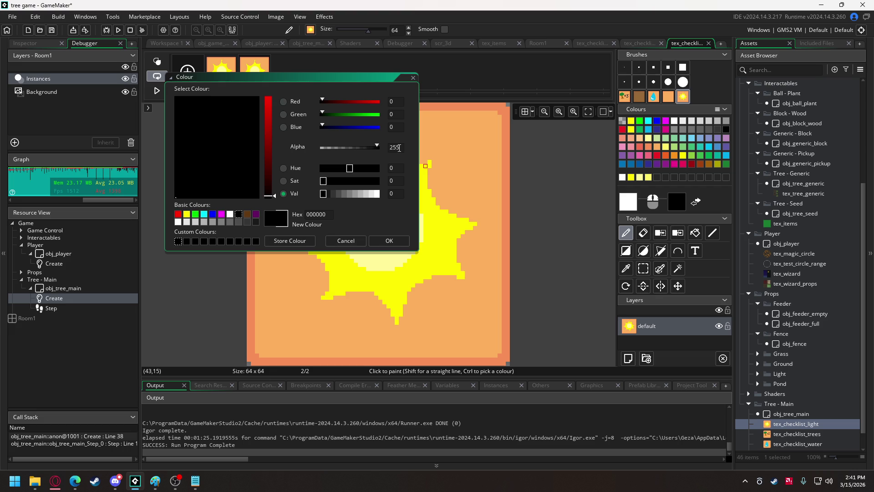
pyautogui.press('BackSpace')
pyautogui.write('100')
pyautogui.click(376, 245)
pyautogui.click(683, 67)
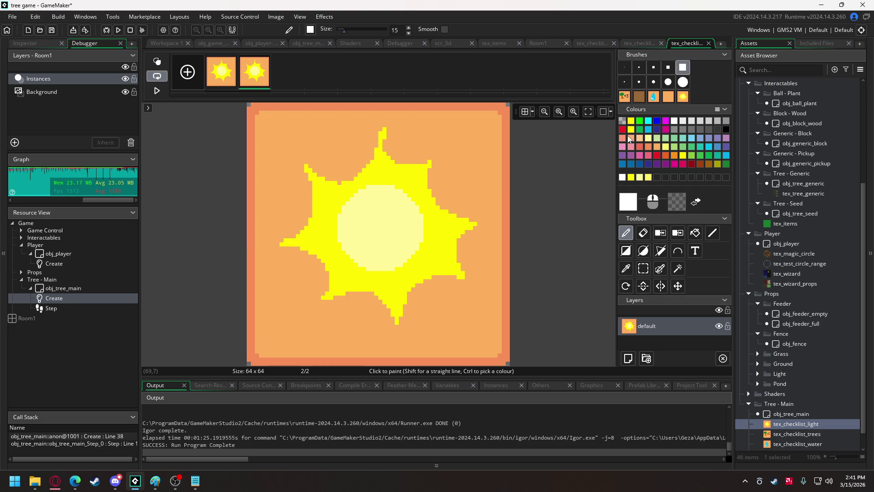
pyautogui.moveTo(312, 170)
pyautogui.mouseDown()
pyautogui.moveTo(492, 136)
pyautogui.moveTo(273, 180)
pyautogui.moveTo(215, 244)
pyautogui.moveTo(601, 275)
pyautogui.moveTo(354, 357)
pyautogui.mouseUp()
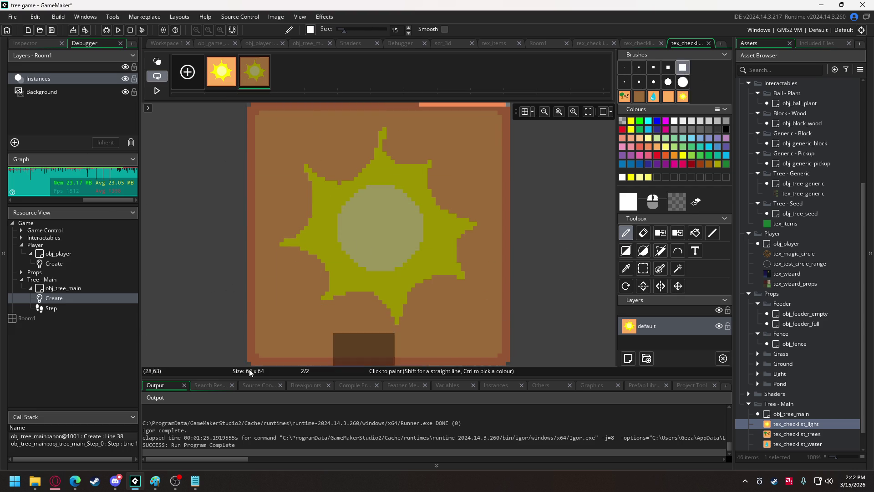
# Step: Paint a 5-pixel bright green checkmark across the darkened sun
pyautogui.click(658, 68)
pyautogui.click(639, 121)
pyautogui.moveTo(272, 262)
pyautogui.mouseDown()
pyautogui.moveTo(296, 267)
pyautogui.moveTo(364, 325)
pyautogui.moveTo(490, 129)
pyautogui.mouseUp()
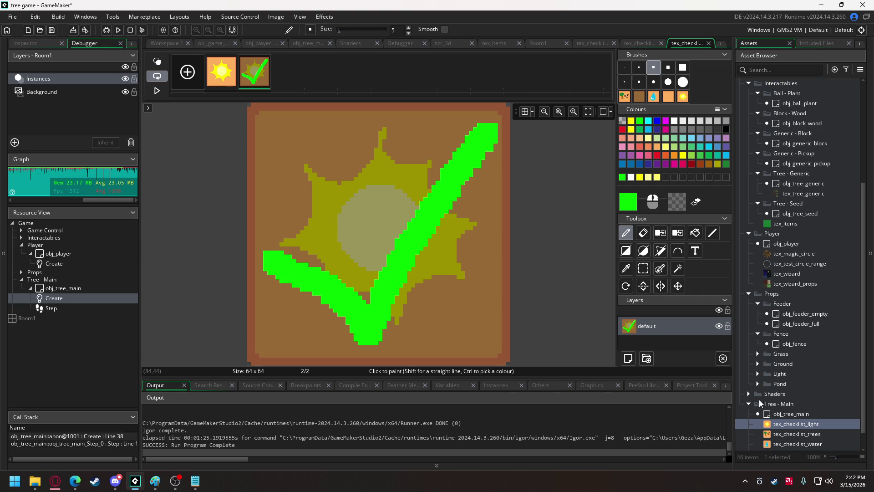
pyautogui.scroll(-2, 793, 368)
# Step: Duplicate tex_checklist_trees and rename the copy tex_checklist_food
pyautogui.rightClick(791, 408)
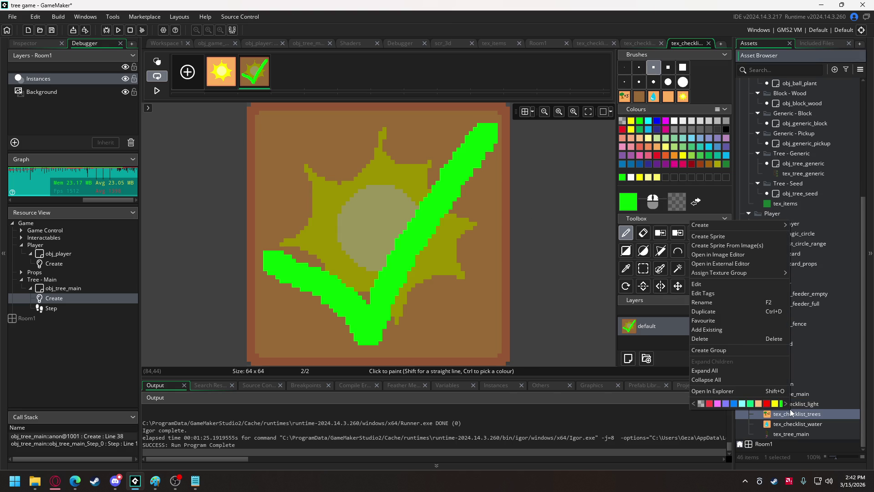
pyautogui.click(728, 313)
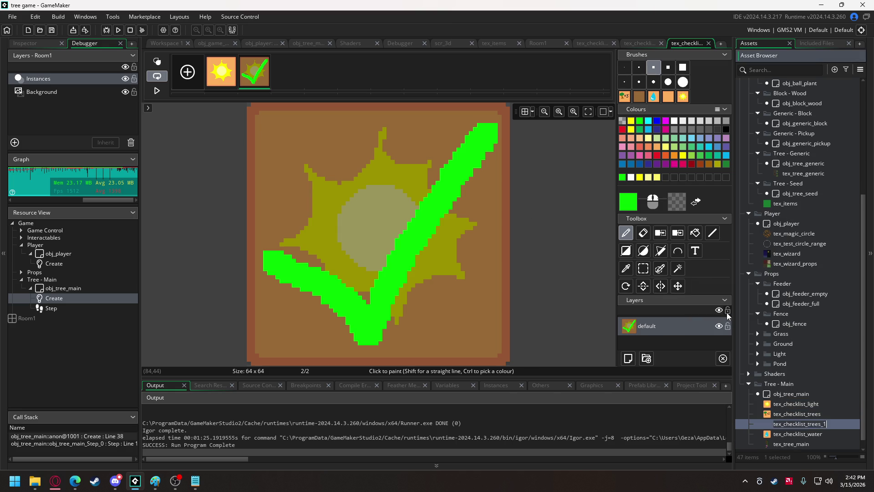
pyautogui.press('Return')
pyautogui.press('BackSpace')
pyautogui.press('BackSpace')
pyautogui.press('BackSpace')
pyautogui.write('food')
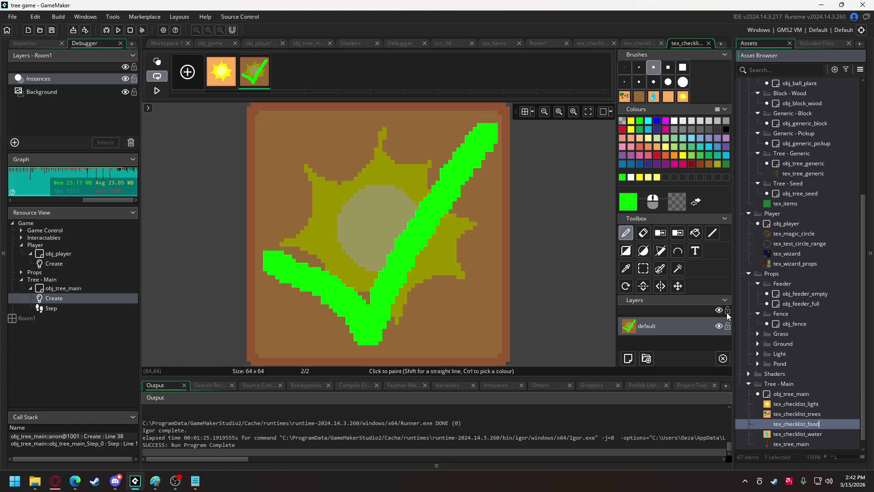
pyautogui.press('Return')
pyautogui.press('Return')
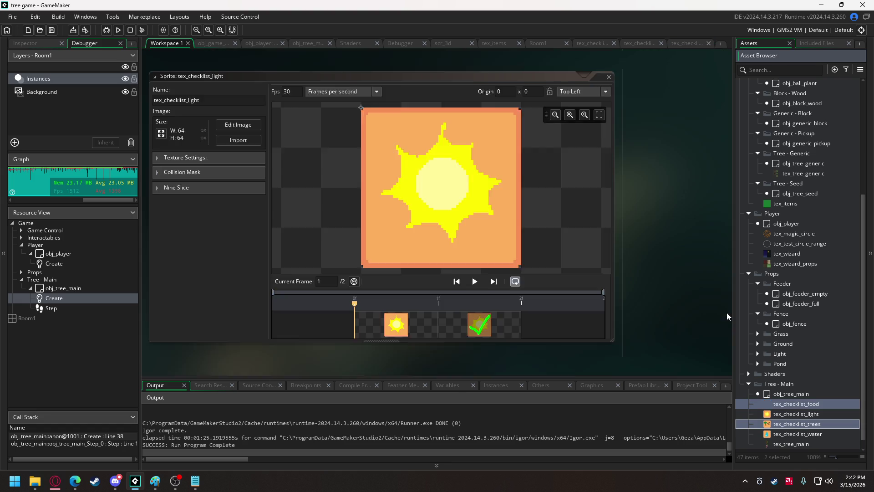
# Step: Reset food's frame 1 to the orange tile, clear frame 2, then reopen tex_checklist_light
pyautogui.click(230, 126)
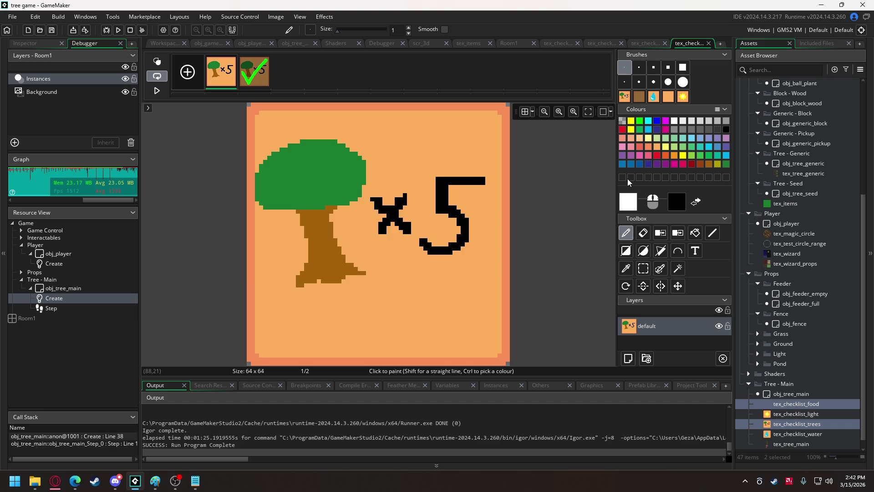
pyautogui.click(668, 96)
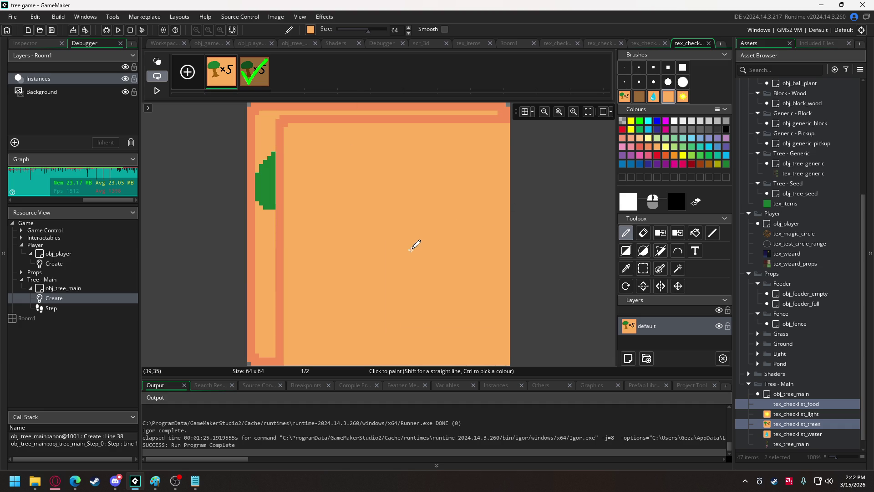
pyautogui.click(378, 236)
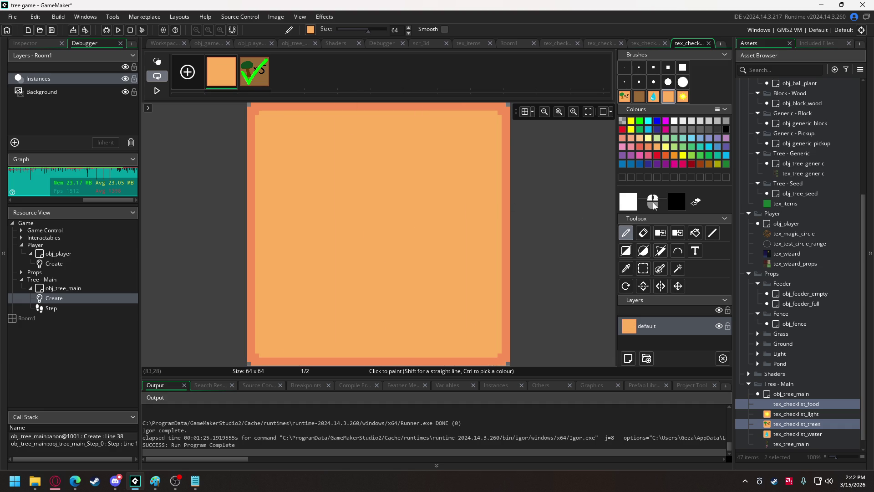
pyautogui.click(255, 72)
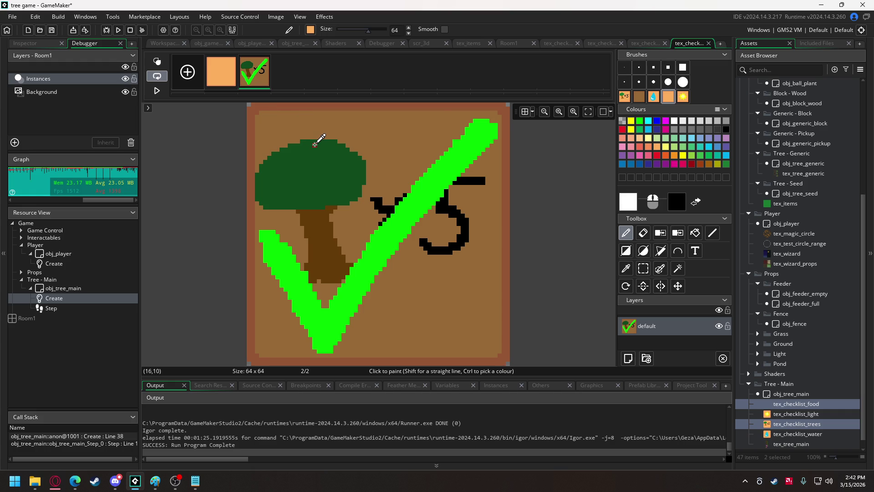
pyautogui.press('Delete')
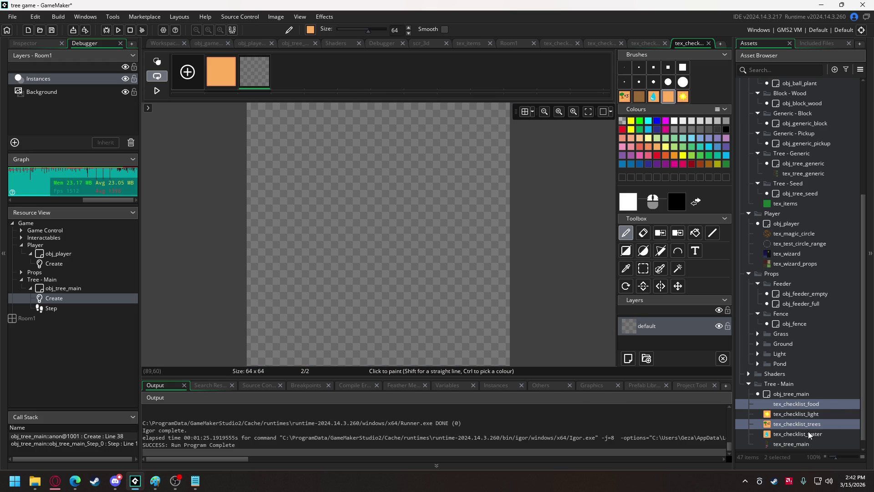
pyautogui.doubleClick(805, 411)
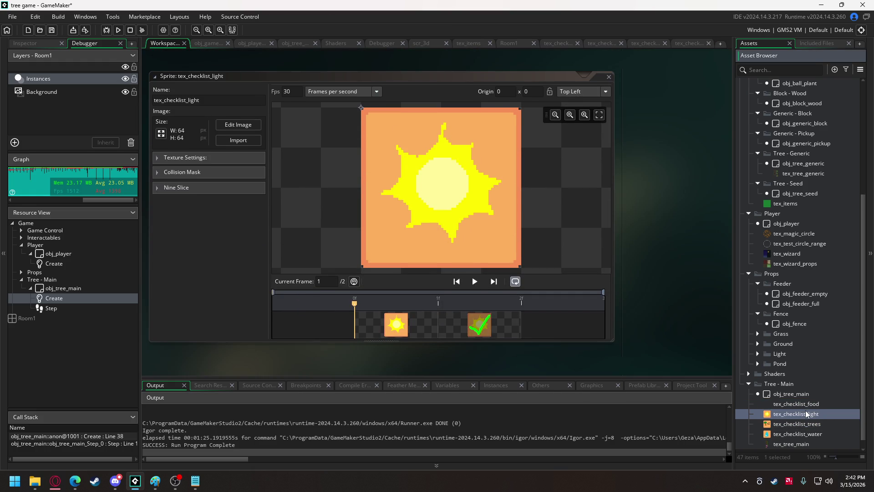
# Step: Erase the leftover top-left and bottom-left corner pixels with a size-1 eraser
pyautogui.click(218, 125)
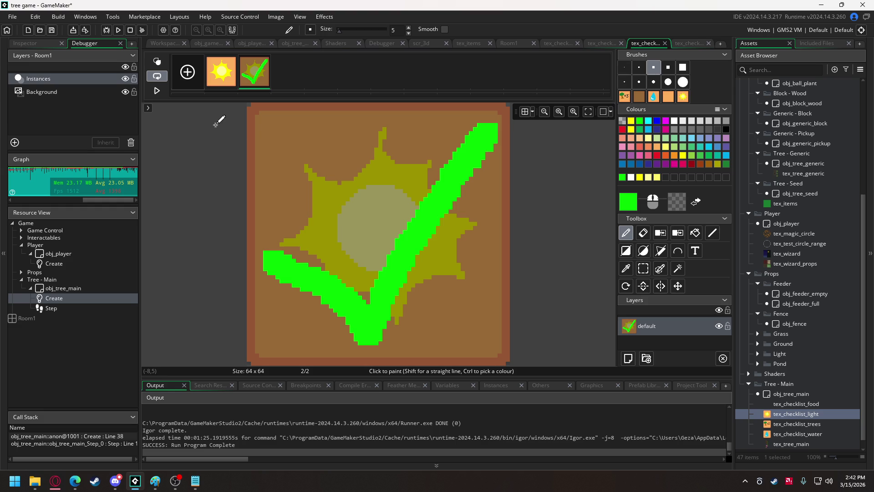
pyautogui.click(624, 67)
pyautogui.click(643, 232)
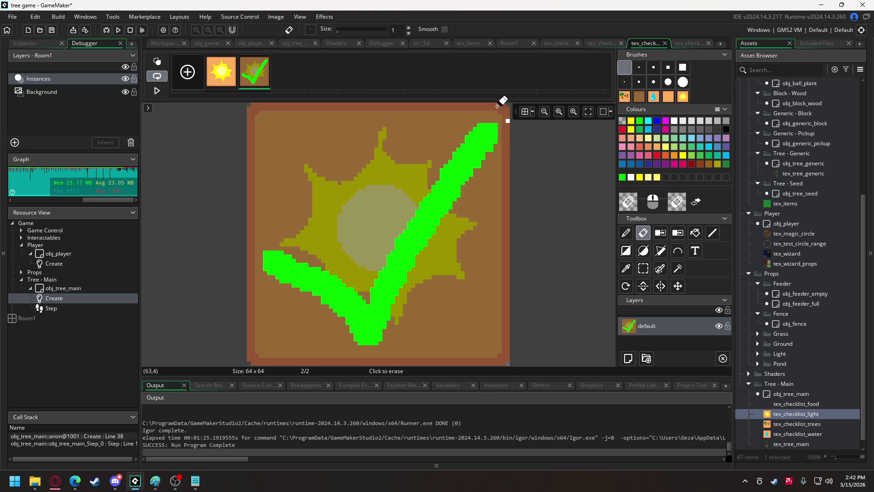
pyautogui.click(249, 105)
pyautogui.click(249, 363)
pyautogui.doubleClick(805, 403)
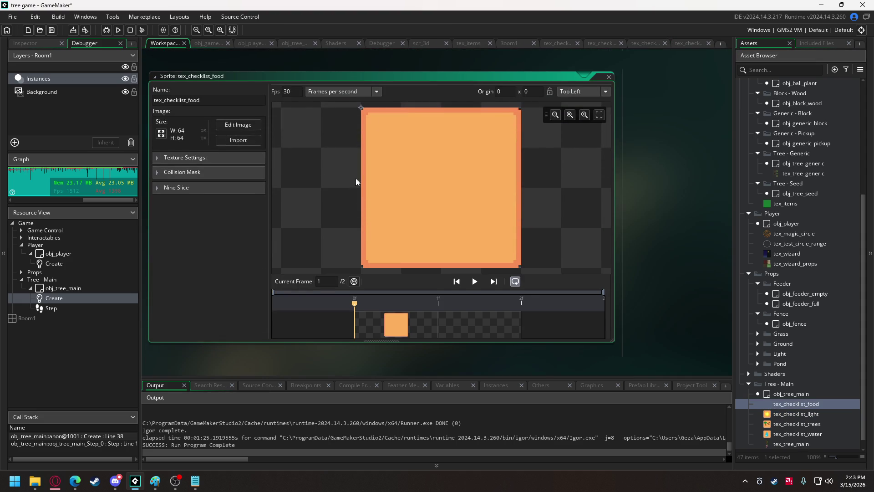
# Step: On the food sprite's first frame, draw brown diagonal strokes with a 3-pixel brush
pyautogui.click(232, 128)
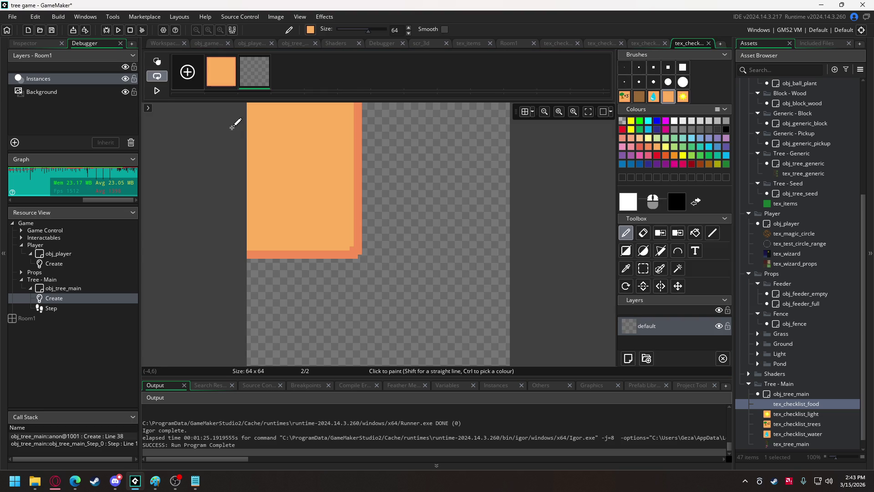
pyautogui.click(221, 75)
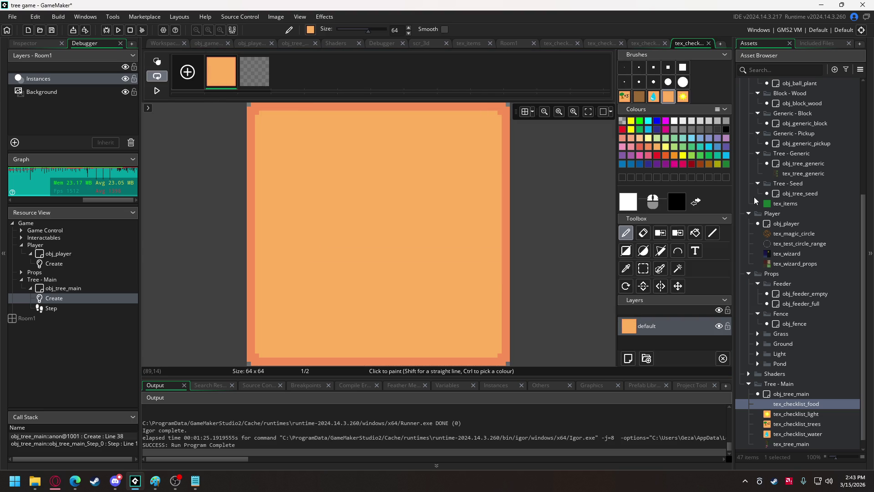
pyautogui.click(709, 165)
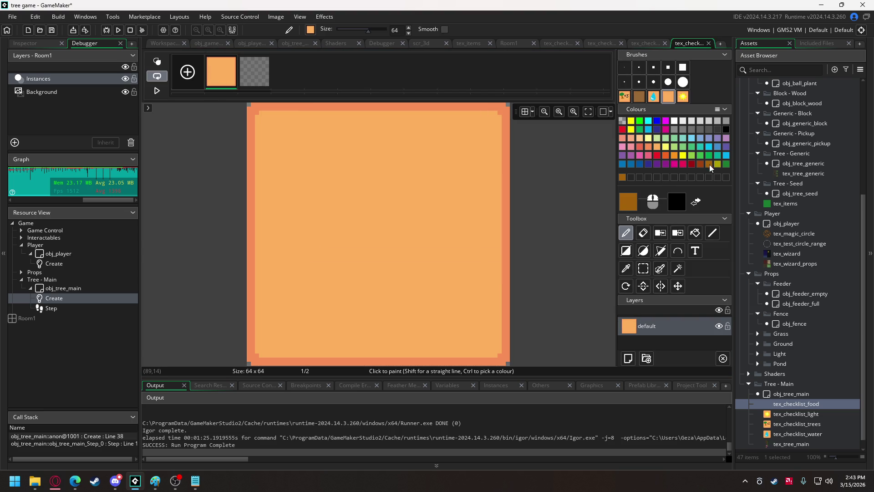
pyautogui.click(642, 70)
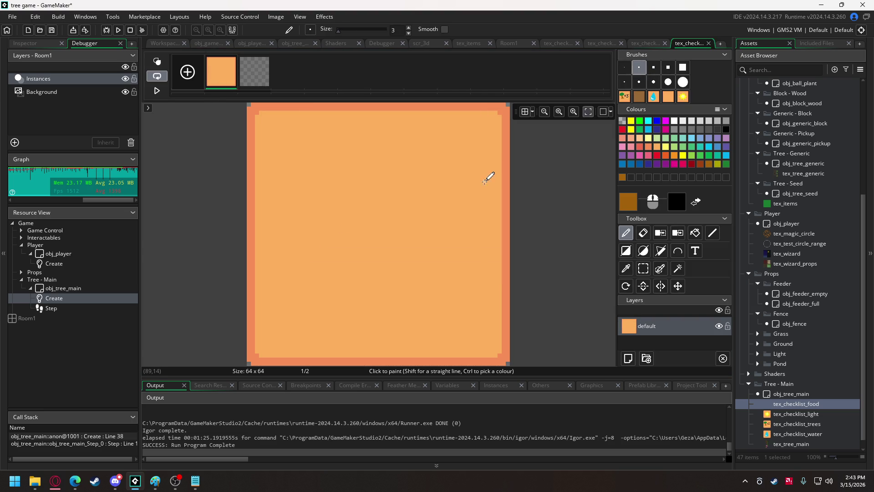
pyautogui.moveTo(273, 229); pyautogui.dragTo(331, 343)
pyautogui.moveTo(274, 321); pyautogui.dragTo(390, 289)
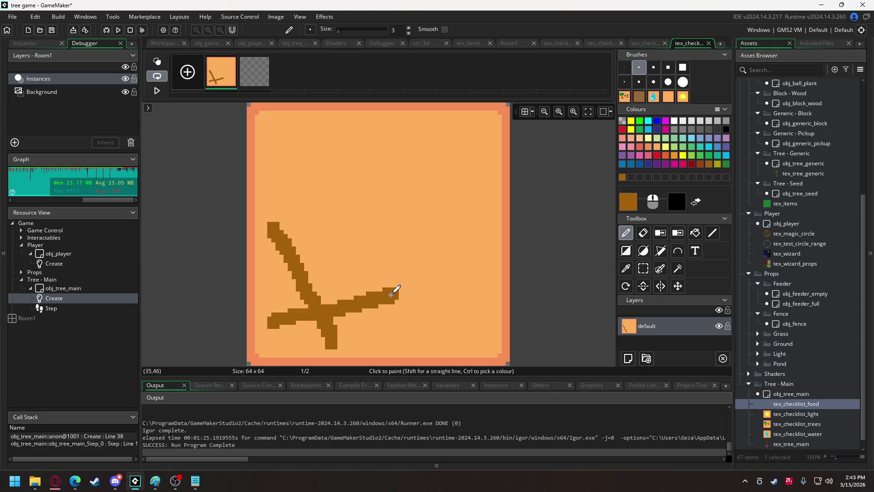
pyautogui.moveTo(274, 221)
pyautogui.mouseDown()
pyautogui.moveTo(386, 292)
pyautogui.moveTo(409, 283)
pyautogui.moveTo(499, 188)
pyautogui.mouseUp()
# Step: Complete the brown diamond outline, thicken the diagonals and extend the basket legs
pyautogui.moveTo(283, 205)
pyautogui.mouseDown()
pyautogui.moveTo(382, 124)
pyautogui.moveTo(495, 189)
pyautogui.mouseUp()
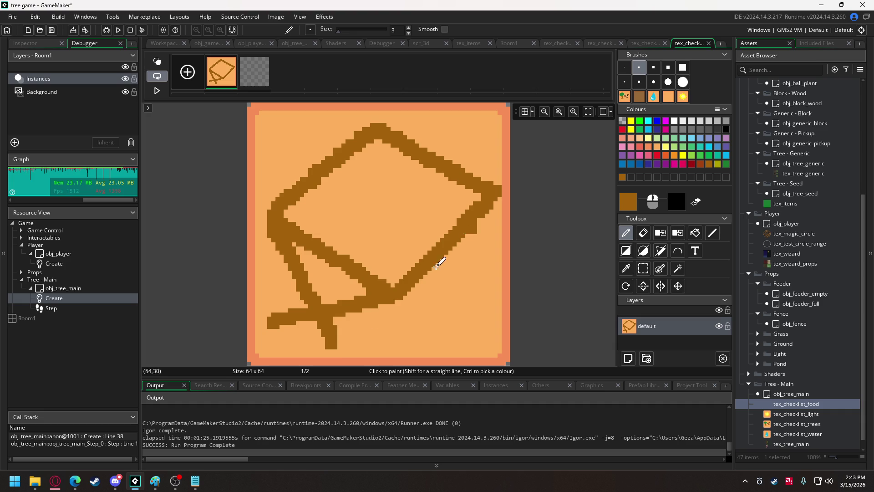
pyautogui.moveTo(332, 357); pyautogui.dragTo(334, 346)
pyautogui.moveTo(318, 314)
pyautogui.mouseDown()
pyautogui.moveTo(302, 248)
pyautogui.moveTo(332, 289)
pyautogui.moveTo(321, 254)
pyautogui.moveTo(370, 283)
pyautogui.moveTo(307, 281)
pyautogui.moveTo(353, 275)
pyautogui.mouseUp()
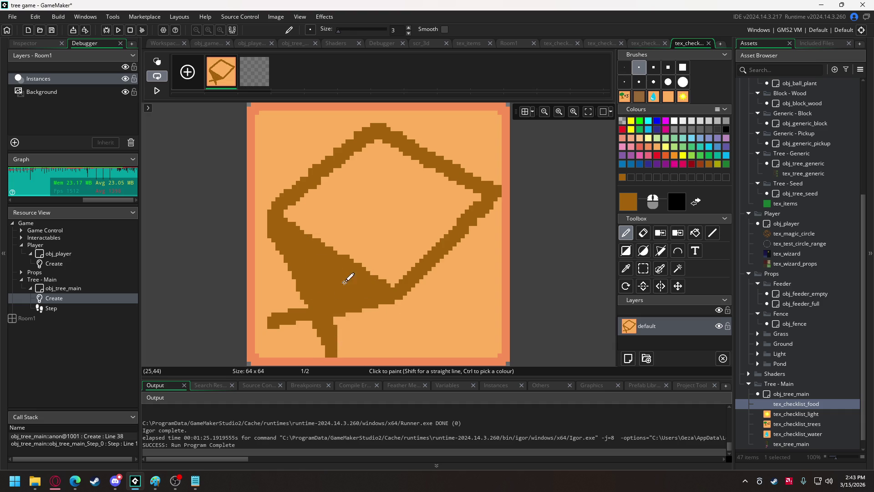
pyautogui.click(346, 352)
pyautogui.moveTo(345, 351); pyautogui.dragTo(343, 338)
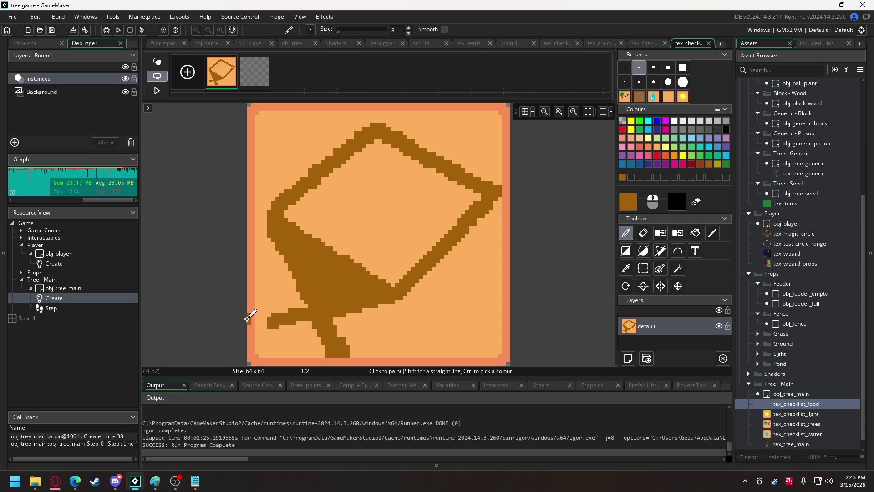
pyautogui.click(455, 244)
pyautogui.click(467, 269)
pyautogui.moveTo(455, 244); pyautogui.dragTo(465, 269)
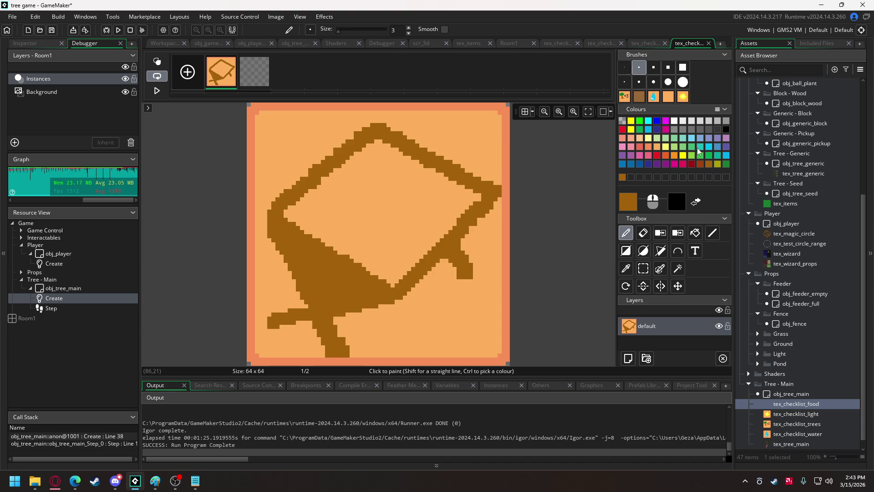
pyautogui.click(727, 164)
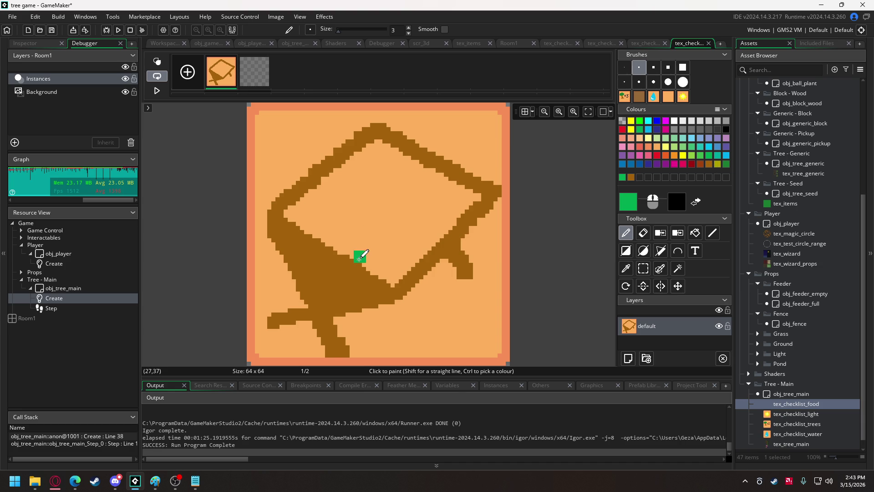
# Step: Paint a dark green lattice of arcs and branches across the top of the basket
pyautogui.moveTo(360, 257)
pyautogui.mouseDown()
pyautogui.moveTo(388, 239)
pyautogui.moveTo(414, 260)
pyautogui.moveTo(340, 216)
pyautogui.moveTo(316, 232)
pyautogui.moveTo(291, 205)
pyautogui.moveTo(307, 195)
pyautogui.moveTo(352, 216)
pyautogui.mouseUp()
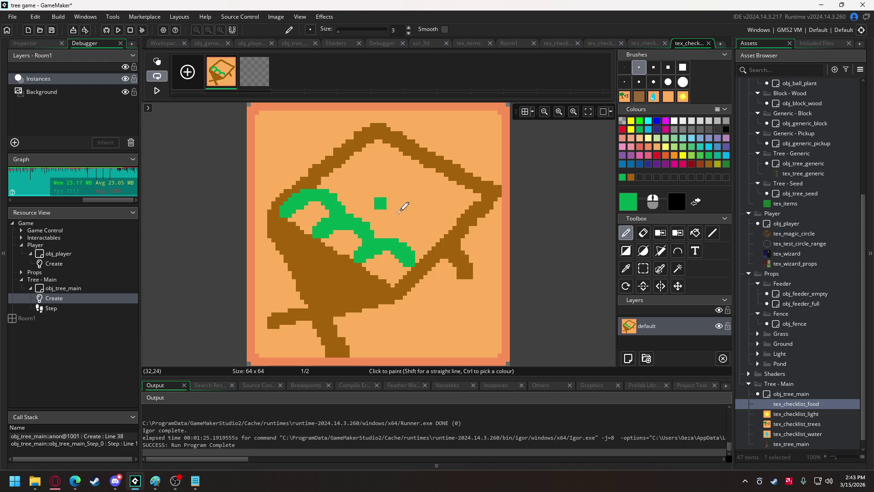
pyautogui.click(396, 235)
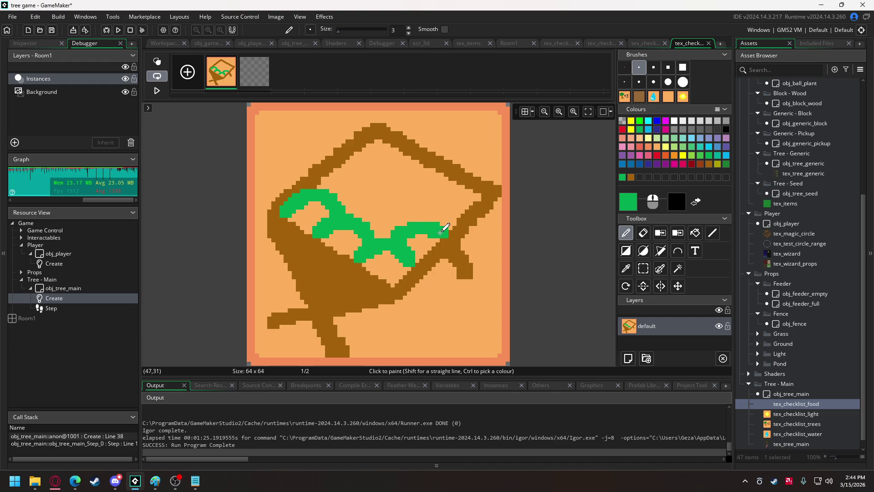
pyautogui.click(396, 232)
pyautogui.moveTo(395, 232)
pyautogui.mouseDown()
pyautogui.moveTo(414, 214)
pyautogui.moveTo(457, 223)
pyautogui.moveTo(451, 188)
pyautogui.moveTo(479, 204)
pyautogui.mouseUp()
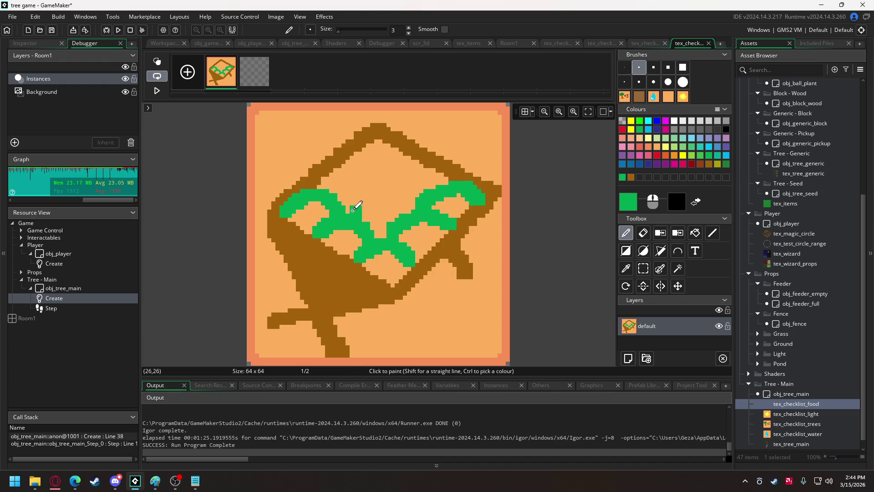
pyautogui.moveTo(344, 209); pyautogui.dragTo(402, 198)
pyautogui.moveTo(314, 180)
pyautogui.mouseDown()
pyautogui.moveTo(362, 166)
pyautogui.moveTo(380, 184)
pyautogui.moveTo(404, 162)
pyautogui.moveTo(435, 164)
pyautogui.moveTo(445, 181)
pyautogui.mouseUp()
pyautogui.click(389, 171)
pyautogui.moveTo(389, 171); pyautogui.dragTo(403, 163)
pyautogui.moveTo(349, 157)
pyautogui.mouseDown()
pyautogui.moveTo(362, 139)
pyautogui.moveTo(411, 159)
pyautogui.mouseUp()
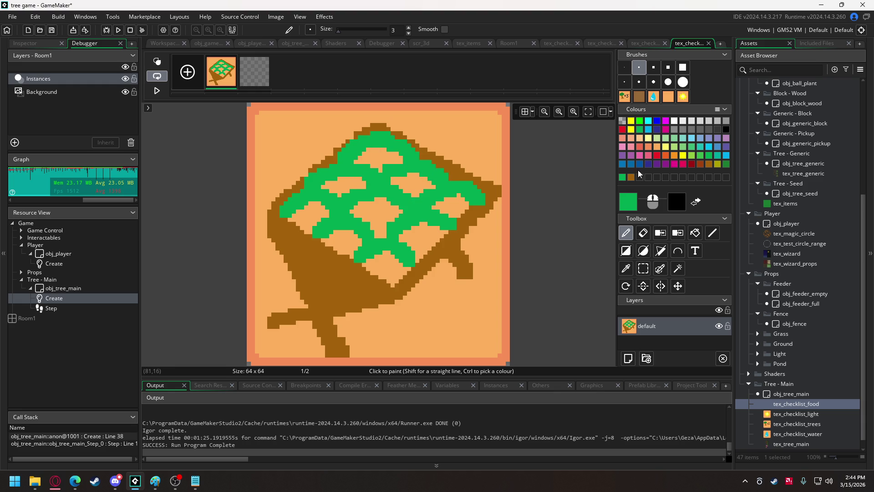
# Step: Flood-fill each remaining orange gap in the lattice with a lighter green
pyautogui.click(700, 154)
pyautogui.click(695, 233)
pyautogui.click(392, 255)
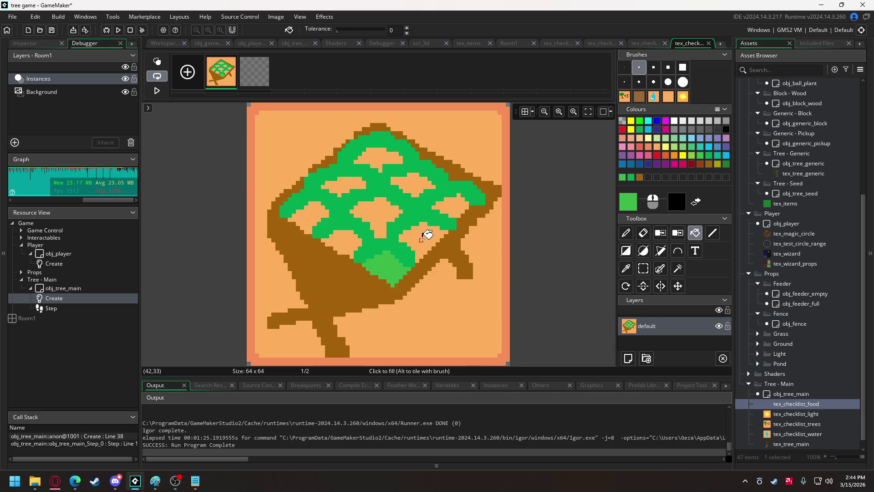
pyautogui.click(422, 236)
pyautogui.click(456, 205)
pyautogui.click(416, 186)
pyautogui.click(384, 163)
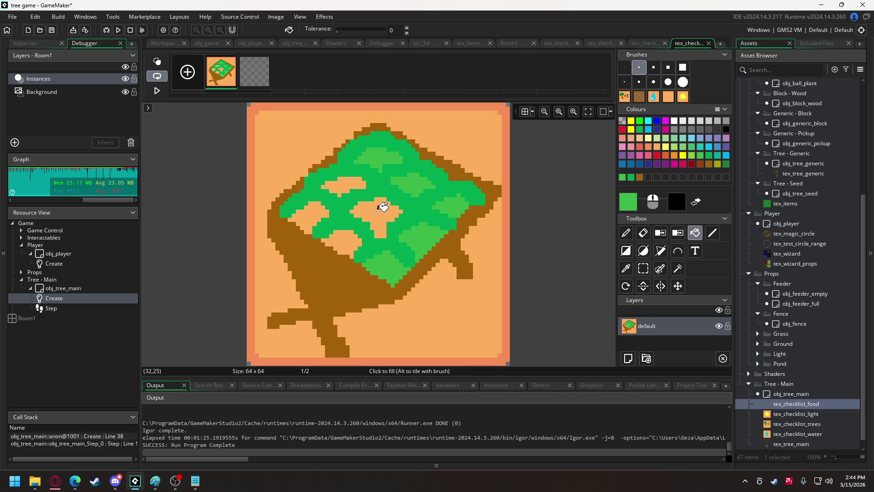
pyautogui.click(380, 201)
pyautogui.click(347, 183)
pyautogui.click(321, 224)
pyautogui.click(344, 241)
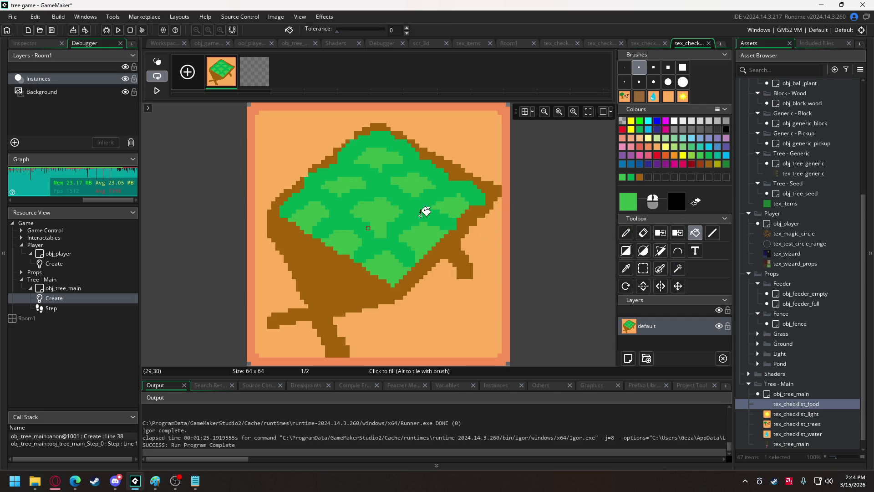
pyautogui.click(713, 232)
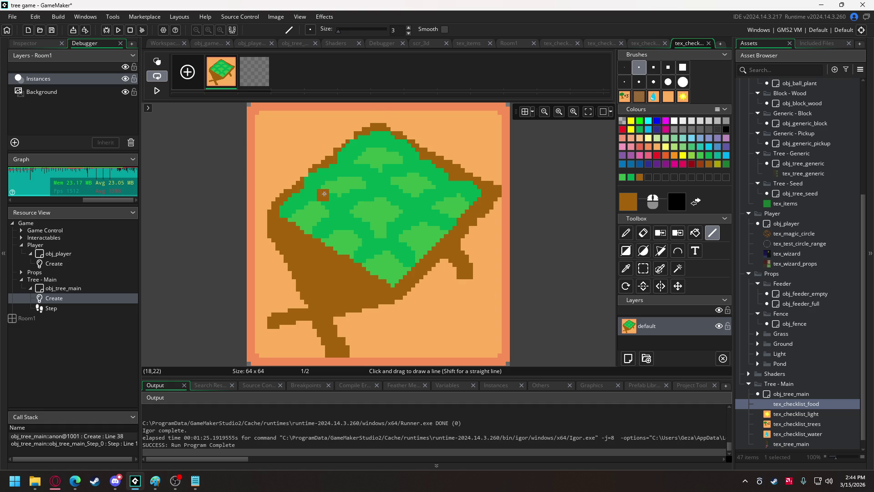
# Step: Copy the whole basket drawing as a brush and stamp it onto the second frame
pyautogui.hotkey('ctrl', 'a')
pyautogui.hotkey('ctrl', 'b')
pyautogui.click(254, 70)
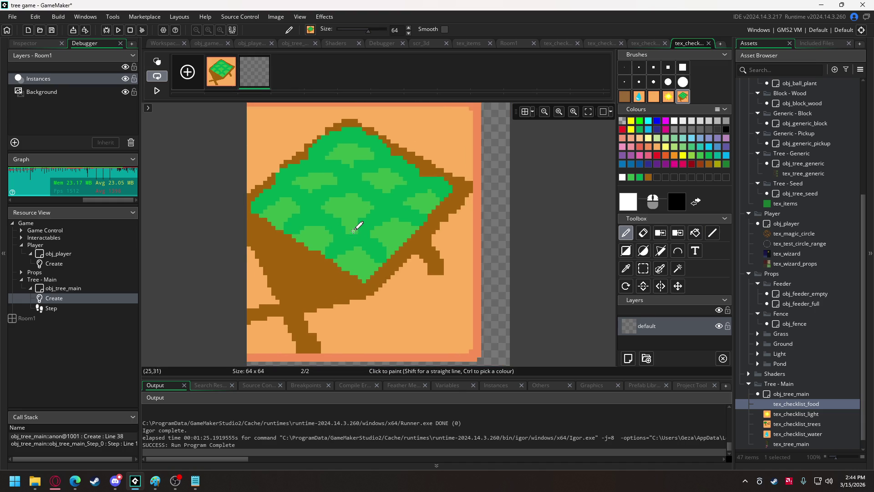
pyautogui.click(380, 236)
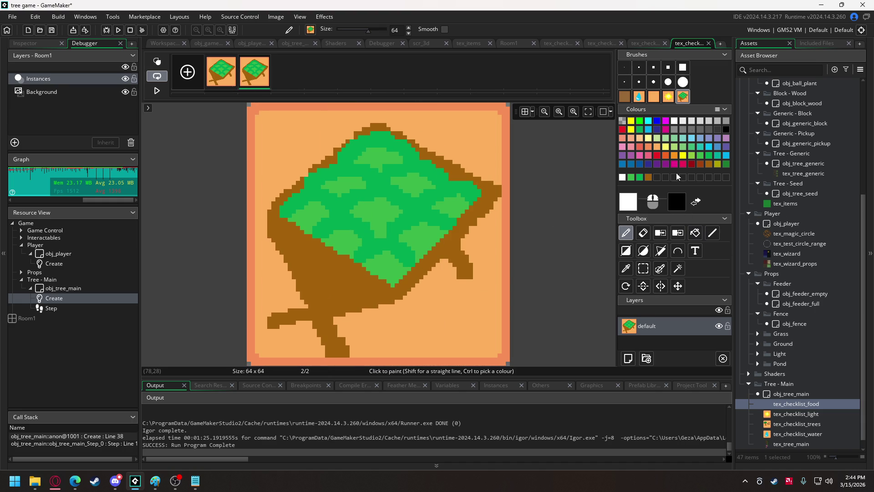
# Step: Draw a bright green check mark over the basket with a 5-pixel brush
pyautogui.click(689, 94)
pyautogui.click(641, 121)
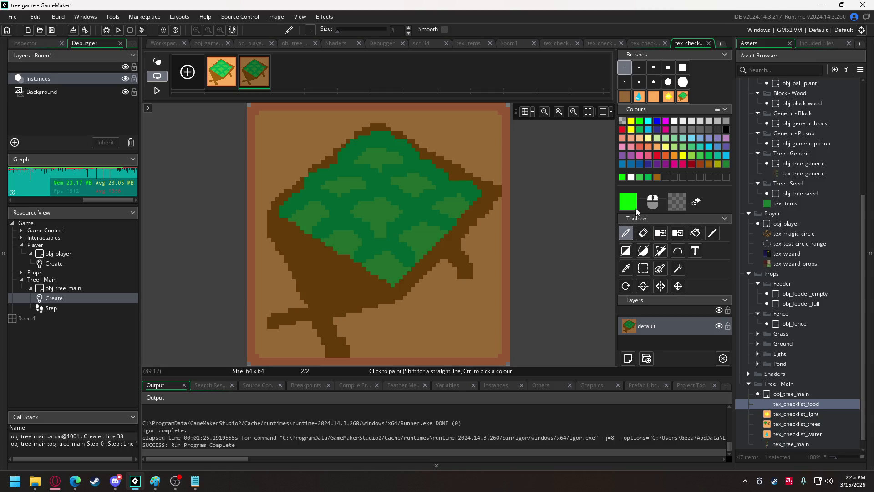
pyautogui.click(654, 68)
pyautogui.moveTo(273, 253)
pyautogui.mouseDown()
pyautogui.moveTo(337, 337)
pyautogui.moveTo(474, 156)
pyautogui.mouseUp()
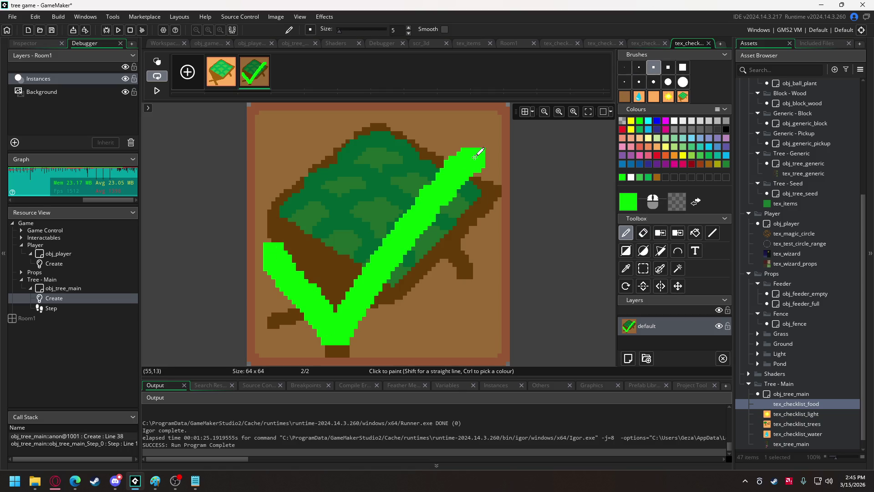
pyautogui.click(797, 414)
pyautogui.rightClick(798, 414)
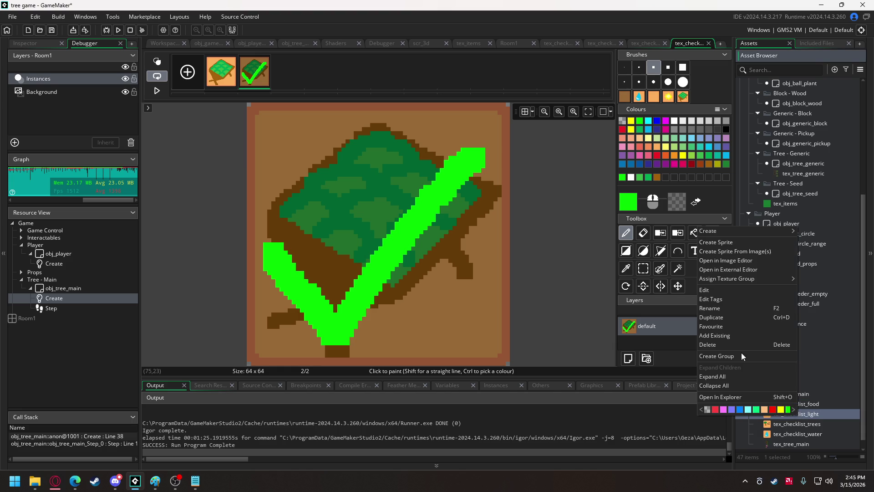
# Step: Duplicate tex_checklist_light, name the copy tex_checklist_fence, and open its image editor
pyautogui.click(732, 319)
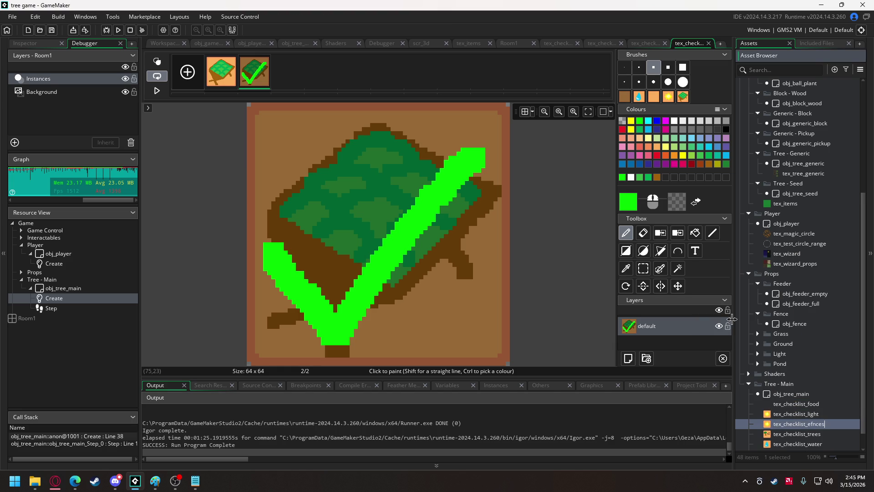
pyautogui.press('Return')
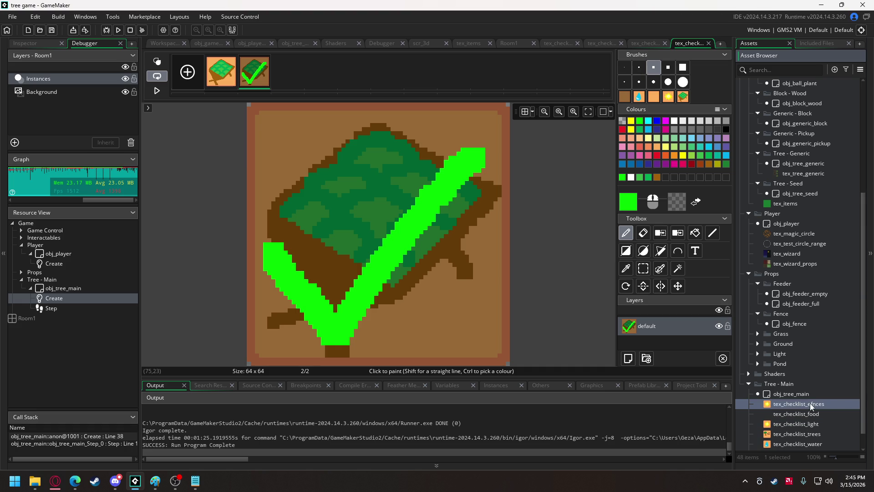
pyautogui.doubleClick(809, 402)
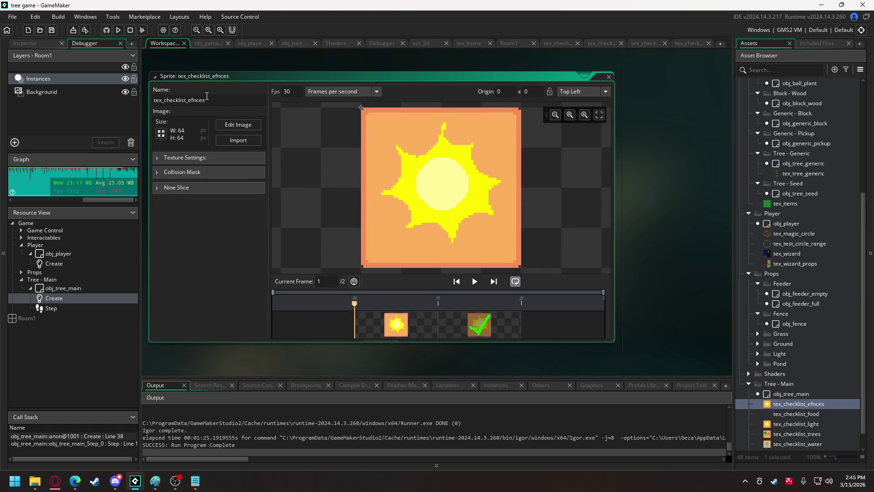
pyautogui.write('fenc')
pyautogui.click(247, 126)
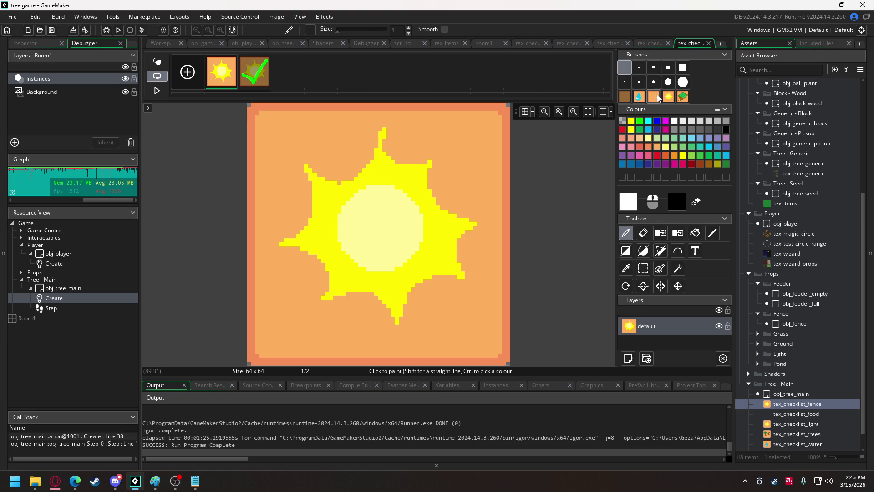
pyautogui.click(657, 94)
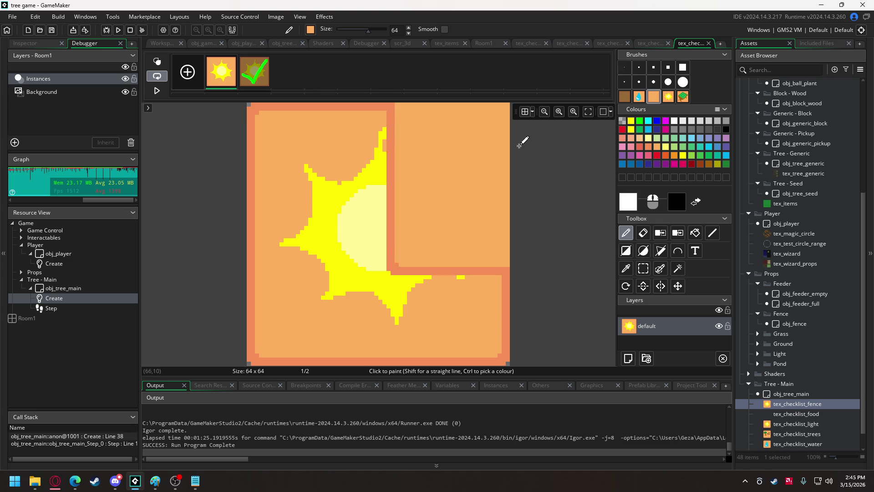
# Step: Clear the first frame to plain orange and paint two brown fence rails
pyautogui.click(384, 231)
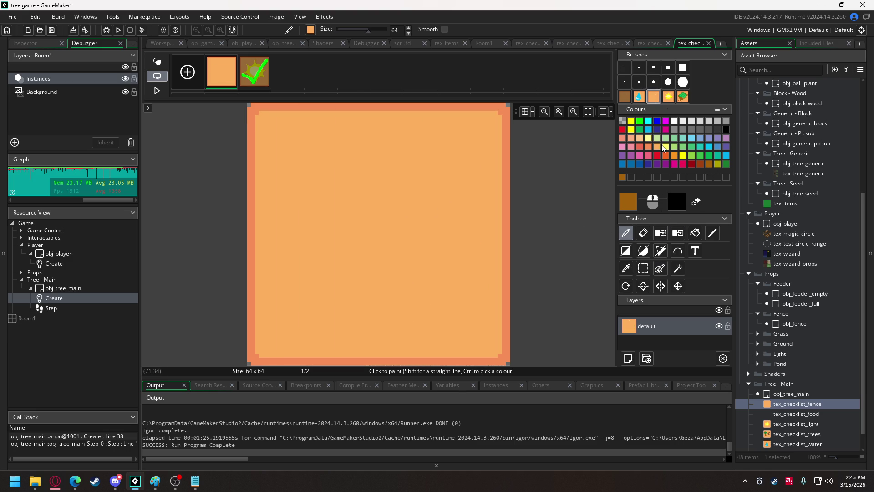
pyautogui.click(639, 67)
pyautogui.click(380, 227)
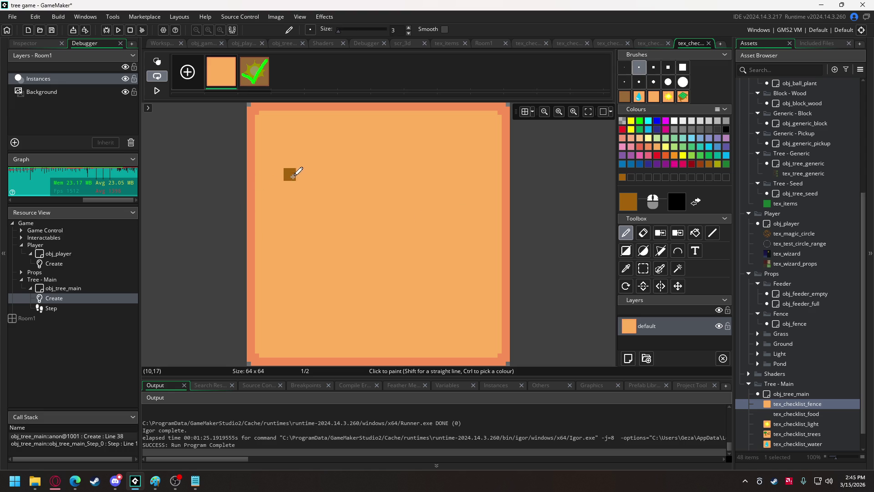
pyautogui.moveTo(273, 239); pyautogui.dragTo(477, 236)
pyautogui.moveTo(269, 157); pyautogui.dragTo(479, 157)
# Step: Paint brown fence posts running through both rails
pyautogui.moveTo(291, 254); pyautogui.dragTo(293, 132)
pyautogui.moveTo(323, 254); pyautogui.dragTo(330, 129)
pyautogui.moveTo(367, 254); pyautogui.dragTo(367, 131)
pyautogui.click(408, 250)
pyautogui.moveTo(400, 251); pyautogui.dragTo(401, 133)
pyautogui.moveTo(442, 252); pyautogui.dragTo(433, 134)
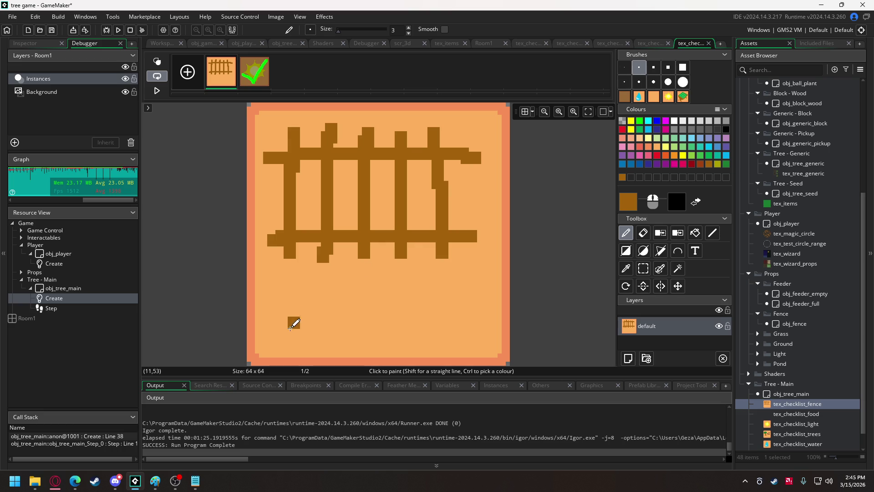
# Step: Draw a black 'x5' label below the fence
pyautogui.moveTo(289, 337)
pyautogui.mouseDown()
pyautogui.moveTo(331, 286)
pyautogui.moveTo(328, 313)
pyautogui.moveTo(343, 335)
pyautogui.mouseUp()
pyautogui.moveTo(384, 274)
pyautogui.mouseDown()
pyautogui.moveTo(395, 298)
pyautogui.moveTo(442, 314)
pyautogui.moveTo(372, 340)
pyautogui.mouseUp()
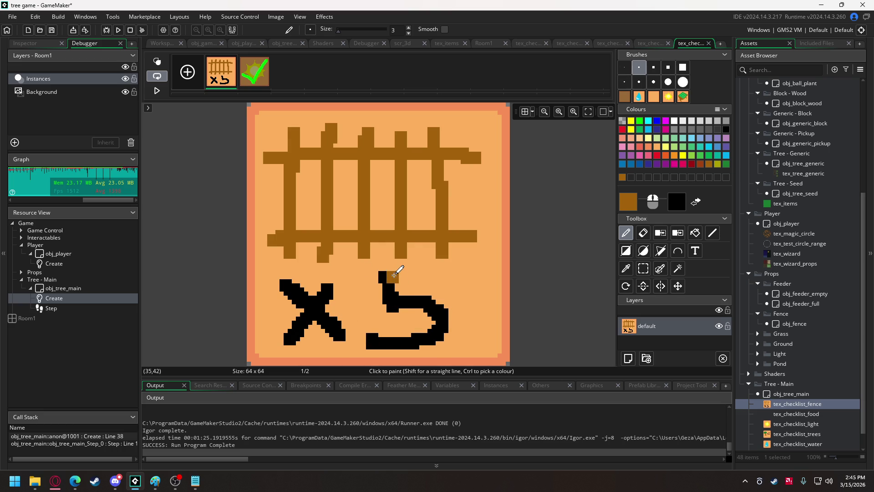
pyautogui.moveTo(387, 273); pyautogui.dragTo(453, 272)
# Step: Copy the fence x5 icon and stamp it over the second frame
pyautogui.hotkey('ctrl', 'a')
pyautogui.hotkey('ctrl', 'c')
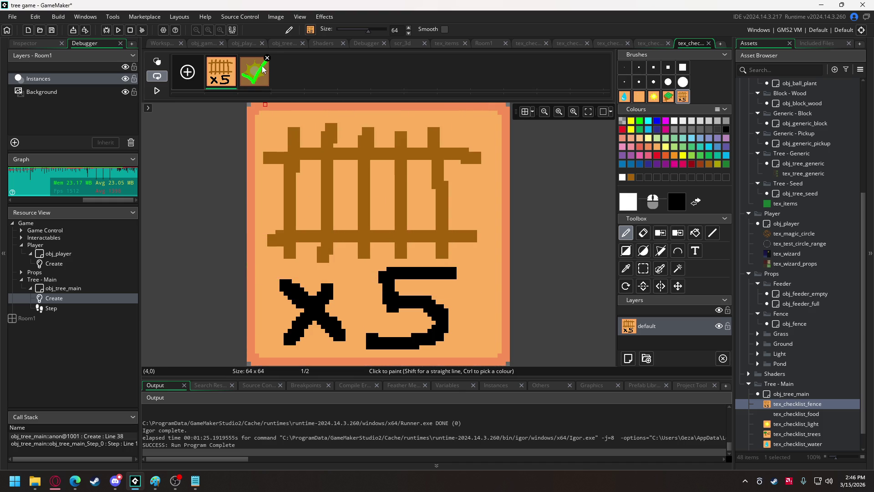
pyautogui.click(263, 71)
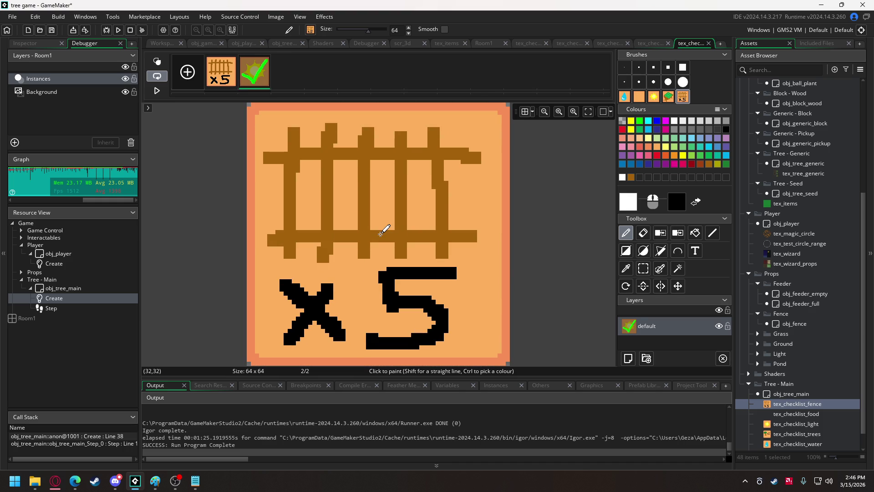
pyautogui.click(382, 227)
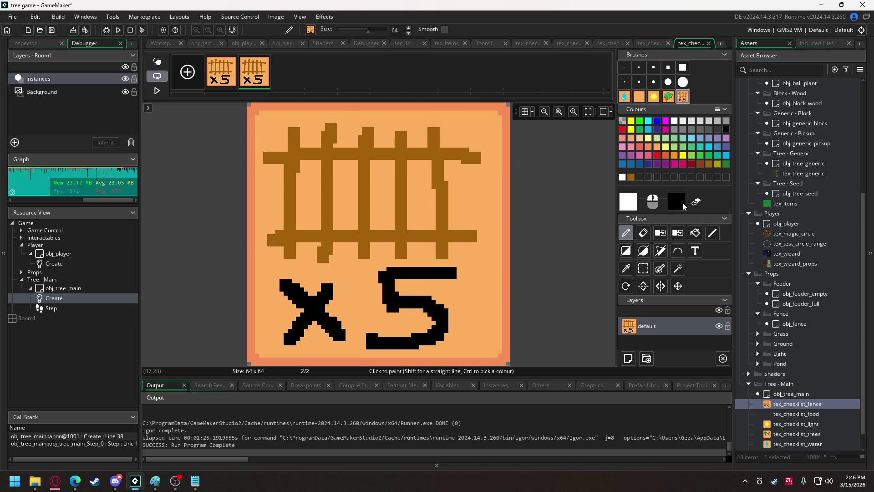
# Step: Darken the second frame with black at alpha 10 using a large square brush
pyautogui.click(683, 206)
pyautogui.write('100')
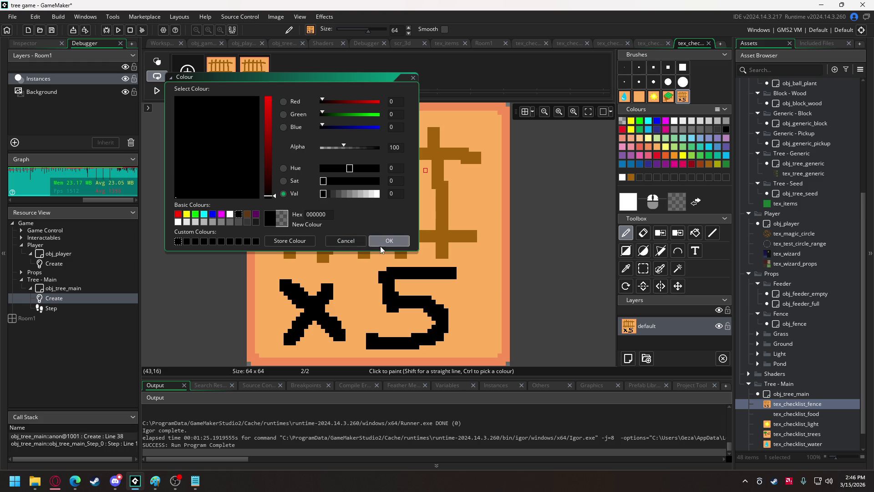
pyautogui.click(381, 245)
pyautogui.click(683, 69)
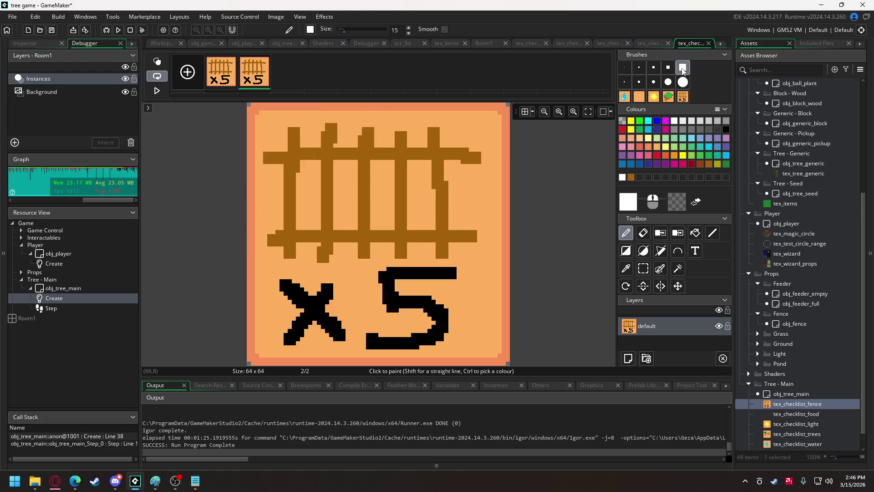
pyautogui.moveTo(253, 172)
pyautogui.mouseDown()
pyautogui.moveTo(510, 150)
pyautogui.moveTo(217, 197)
pyautogui.moveTo(558, 257)
pyautogui.moveTo(236, 302)
pyautogui.moveTo(267, 348)
pyautogui.moveTo(237, 329)
pyautogui.mouseUp()
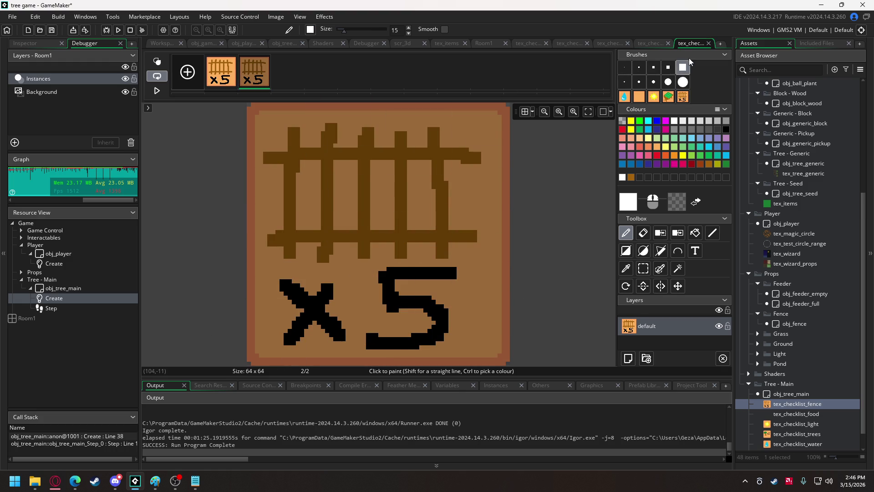
pyautogui.click(643, 233)
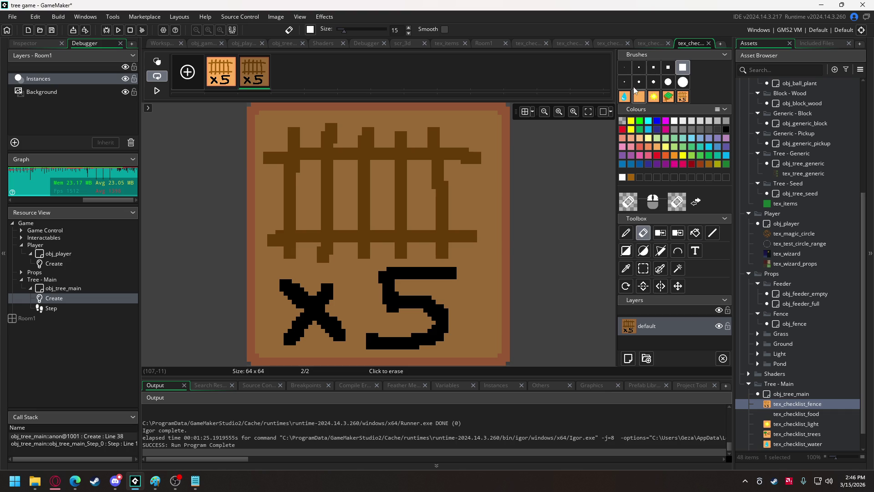
pyautogui.click(624, 67)
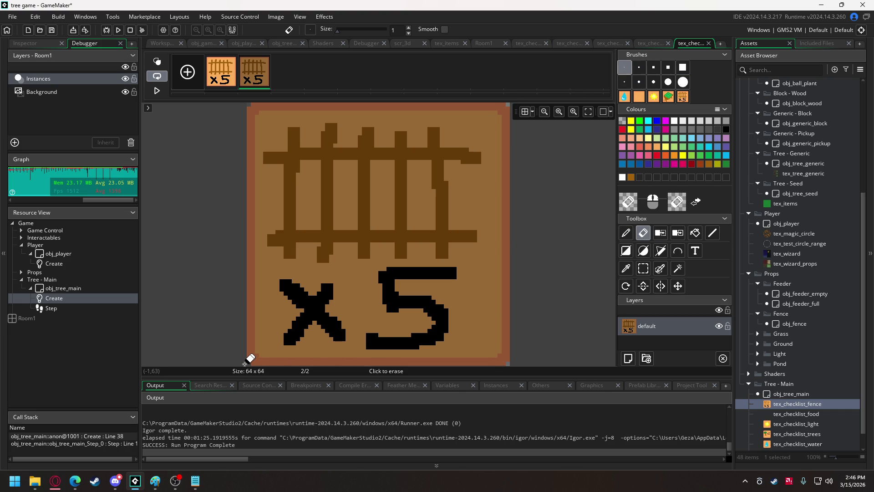
# Step: Erase the top-left corner pixel and draw a large green check with a 5-pixel brush
pyautogui.click(249, 105)
pyautogui.click(640, 67)
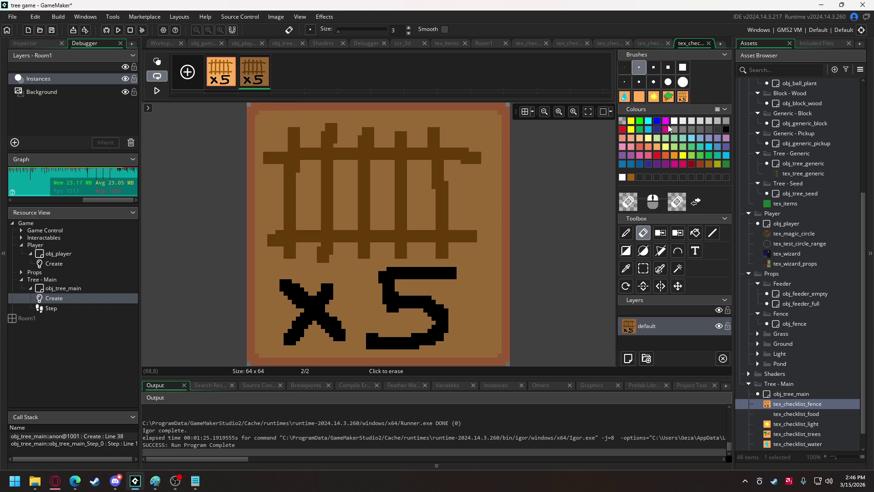
pyautogui.click(641, 121)
pyautogui.moveTo(273, 263); pyautogui.dragTo(345, 325)
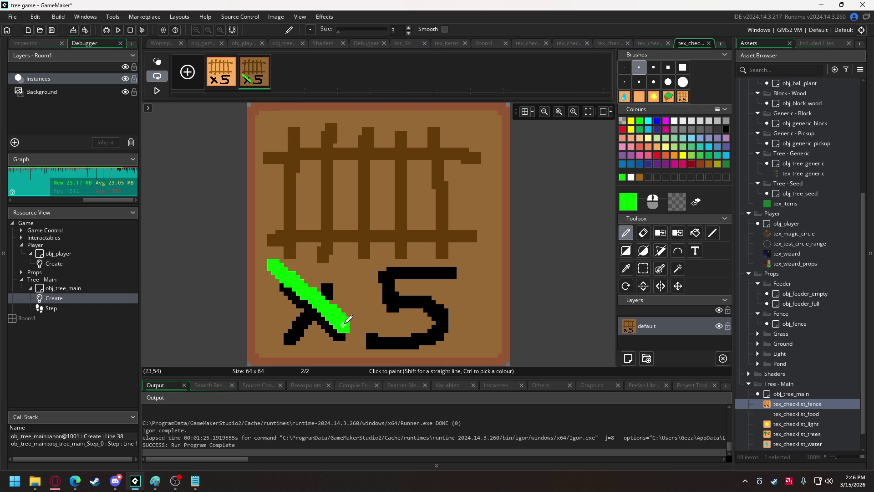
pyautogui.hotkey('ctrl', 'z')
pyautogui.click(654, 67)
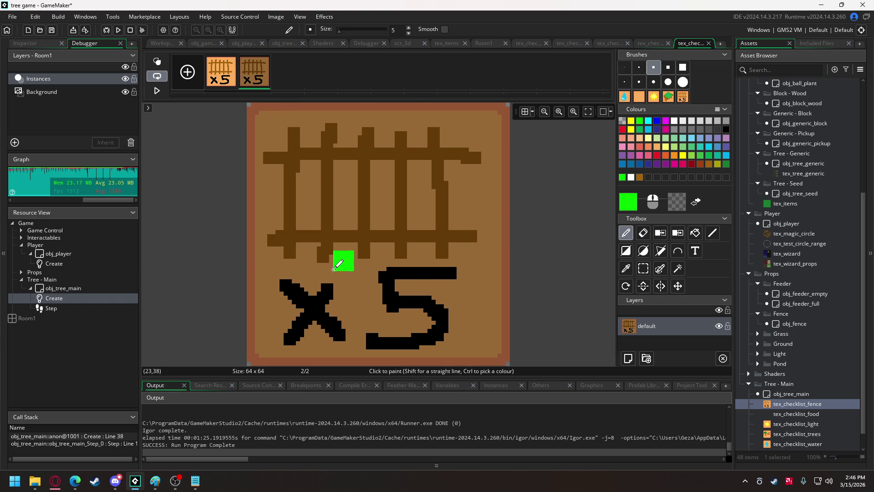
pyautogui.moveTo(270, 286)
pyautogui.mouseDown()
pyautogui.moveTo(322, 314)
pyautogui.moveTo(361, 290)
pyautogui.moveTo(484, 147)
pyautogui.moveTo(450, 200)
pyautogui.mouseUp()
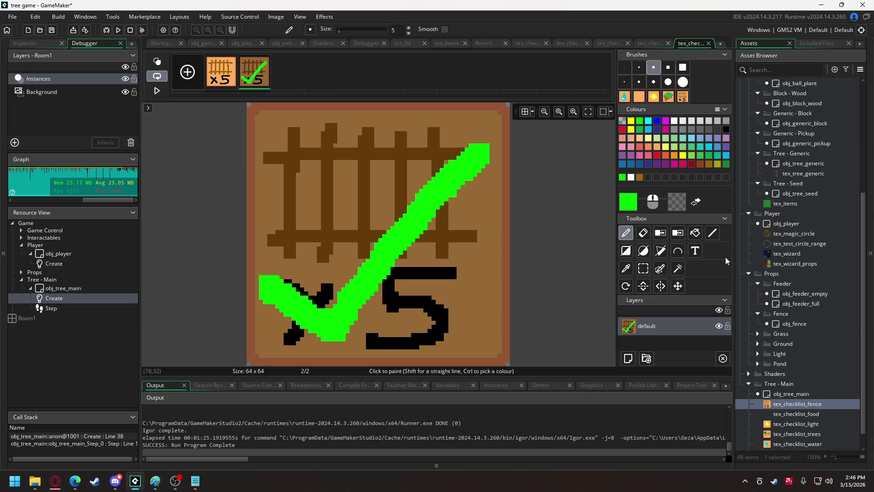
# Step: Save the project and close the other checklist image editors
pyautogui.hotkey('ctrl', 's')
pyautogui.click(546, 42)
pyautogui.click(544, 42)
pyautogui.click(578, 42)
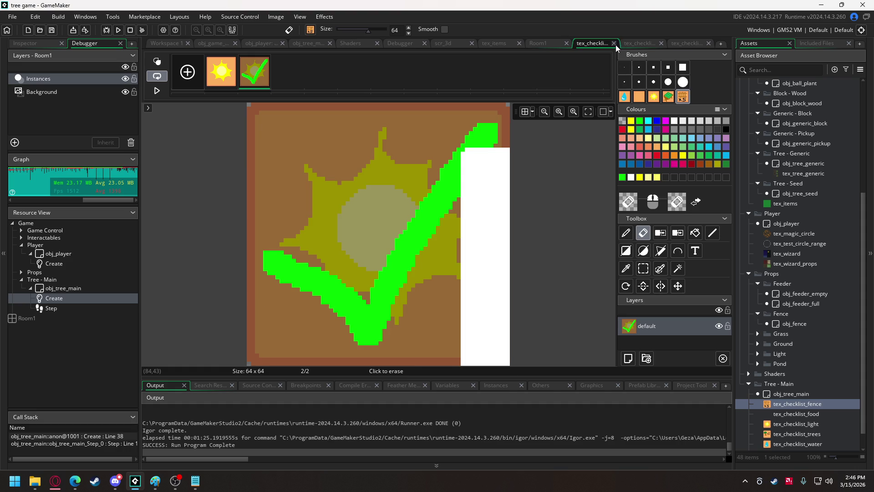
pyautogui.click(615, 44)
pyautogui.click(657, 44)
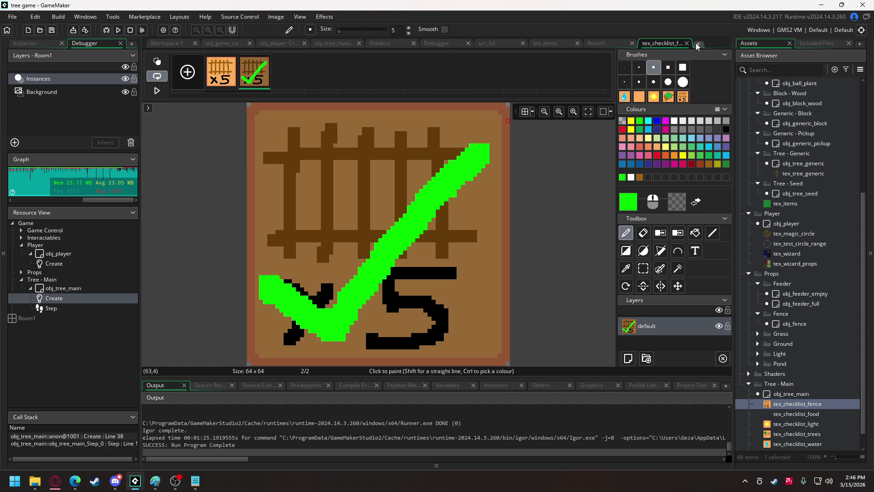
# Step: Close the fence editor and view the game control object's Create and Draw event code
pyautogui.click(687, 44)
pyautogui.doubleClick(792, 413)
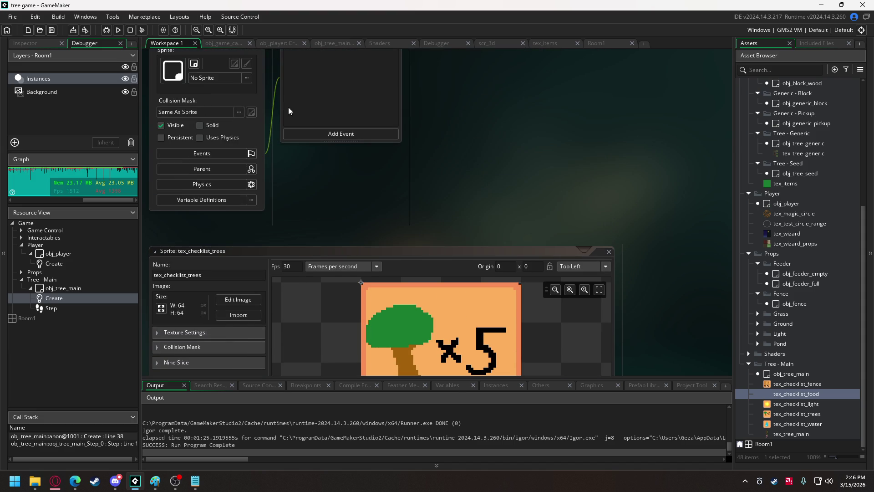
pyautogui.click(224, 46)
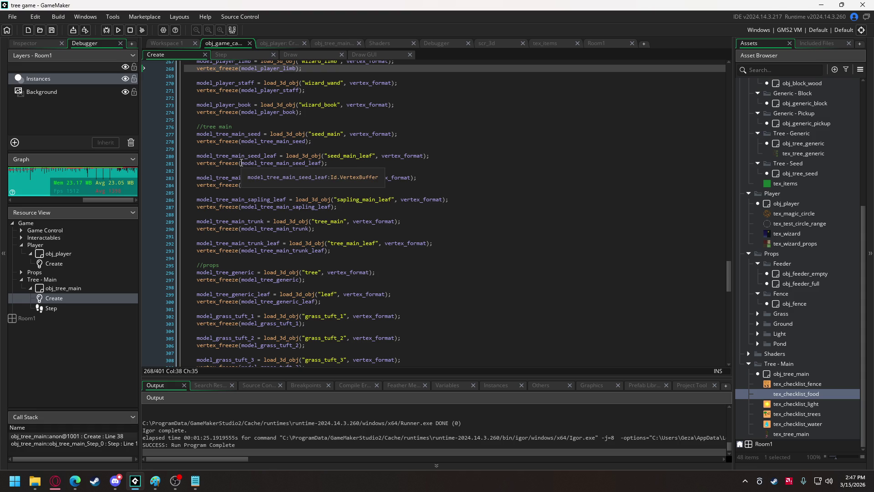
pyautogui.scroll(-4, 639, 279)
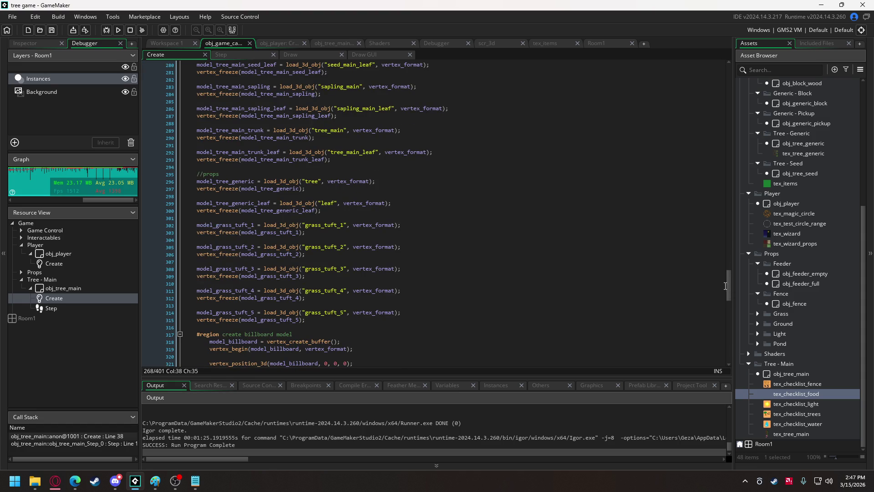
pyautogui.click(293, 55)
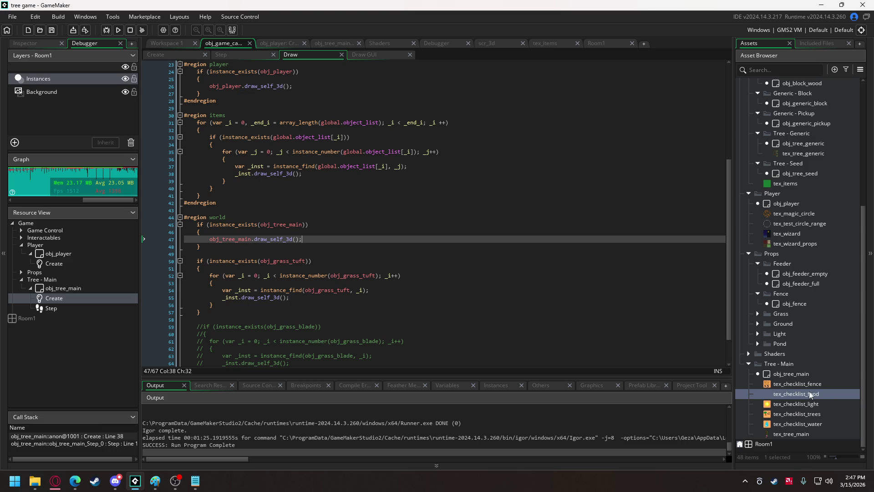
pyautogui.rightClick(799, 226)
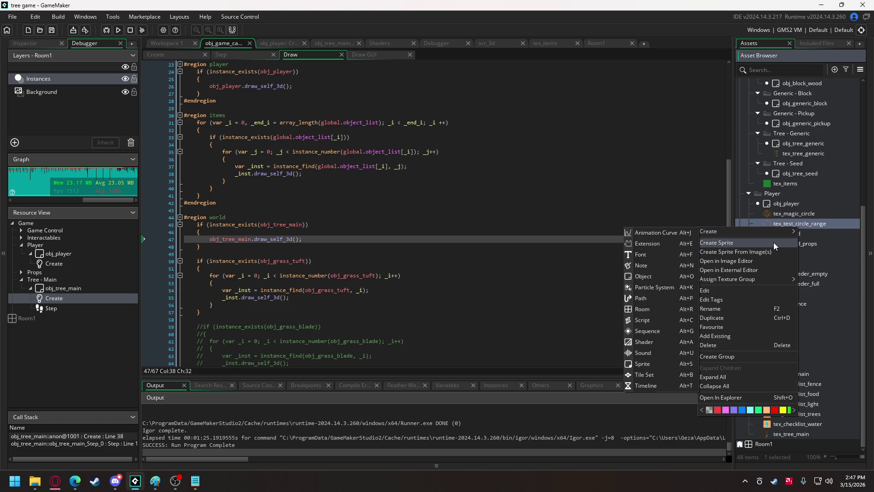
# Step: Create sprite tex_fuzz in the Player group with a Separate Texture Page and dark grey colour
pyautogui.click(775, 244)
pyautogui.write('tex_fuzz')
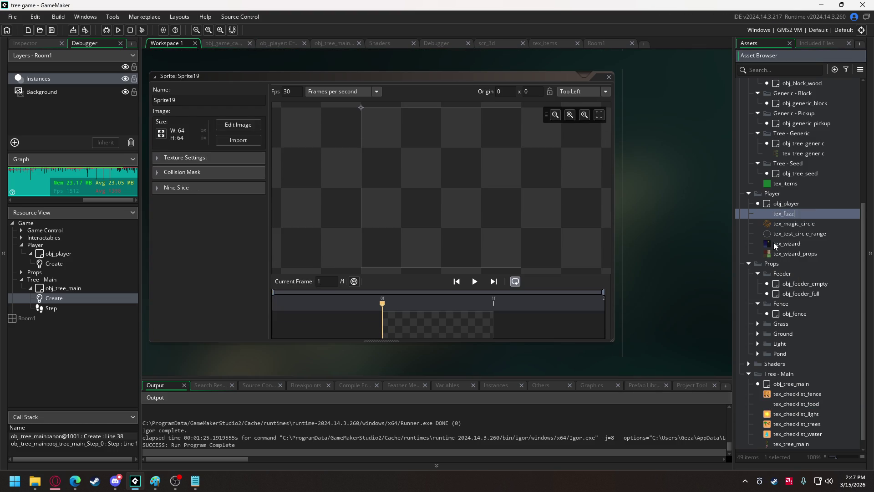
pyautogui.press('Return')
pyautogui.click(207, 158)
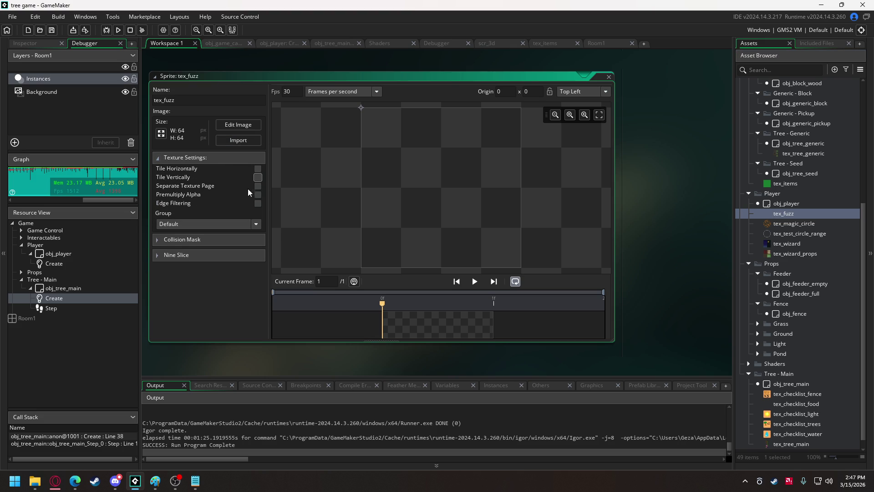
pyautogui.click(258, 184)
pyautogui.click(244, 129)
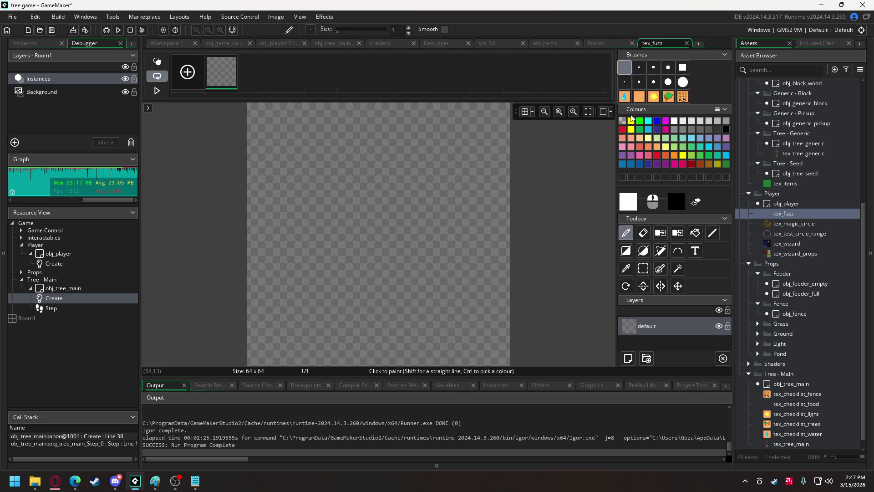
pyautogui.click(718, 129)
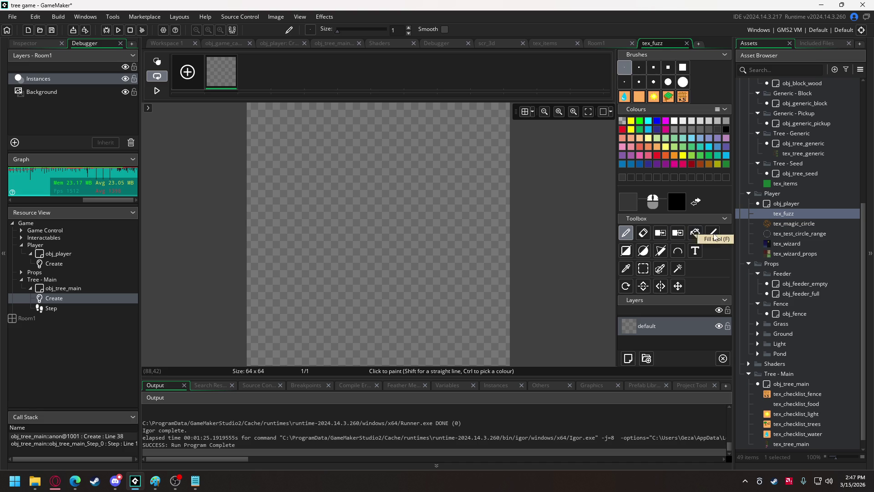
# Step: Copy a small area of tex_wizard as a brush and return to tex_fuzz
pyautogui.doubleClick(783, 245)
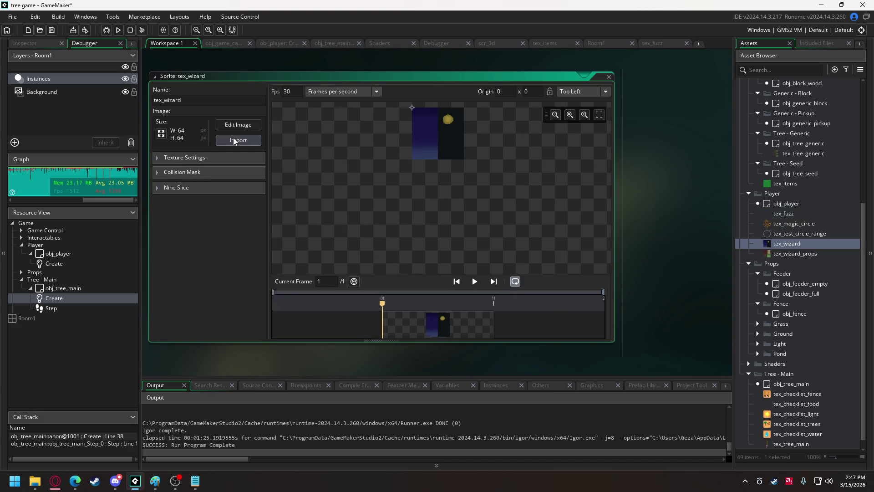
pyautogui.click(237, 125)
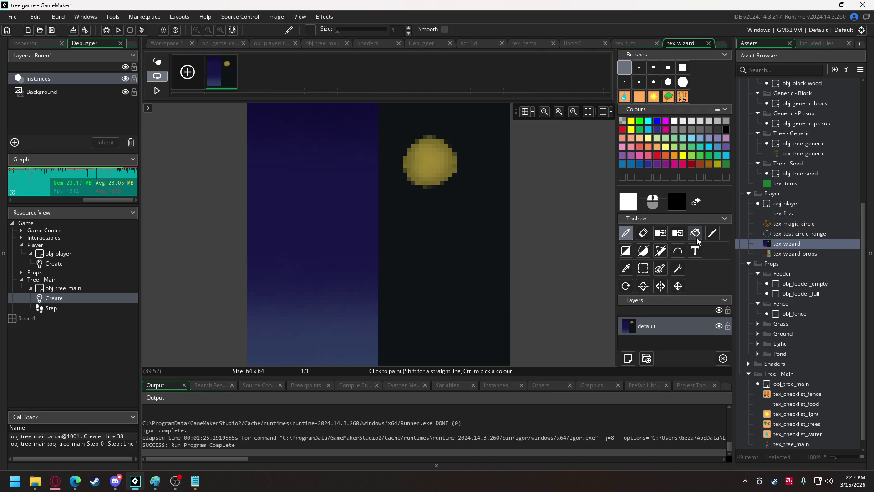
pyautogui.click(644, 268)
pyautogui.moveTo(397, 312); pyautogui.dragTo(418, 340)
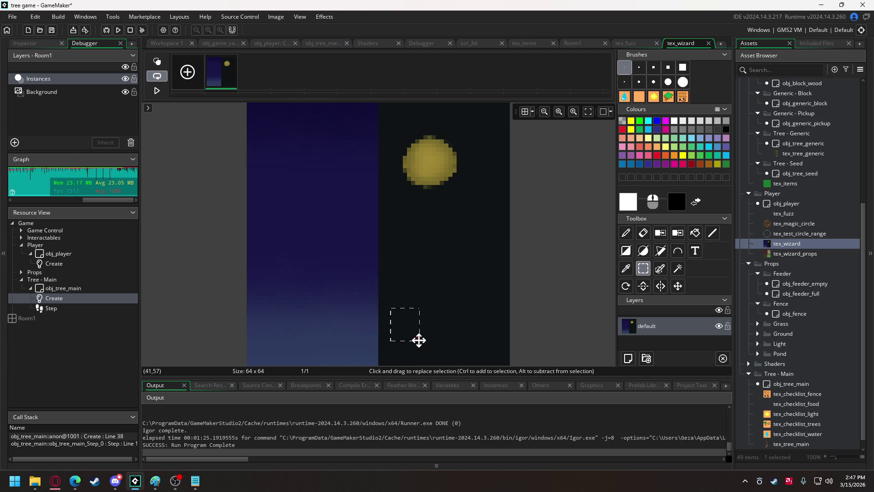
pyautogui.hotkey('ctrl', 'c')
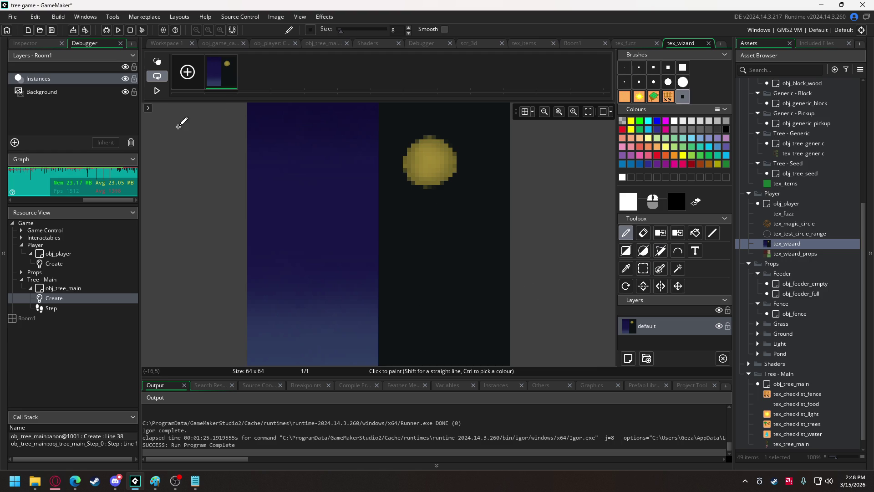
pyautogui.click(708, 44)
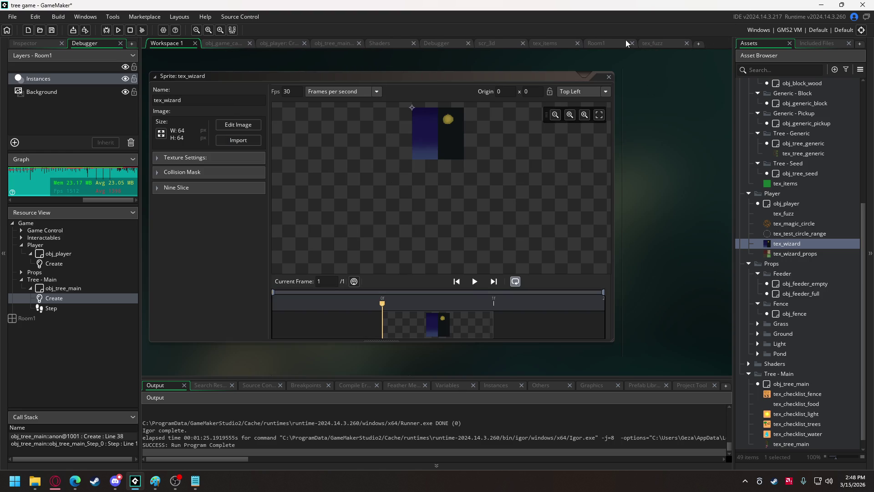
pyautogui.click(663, 43)
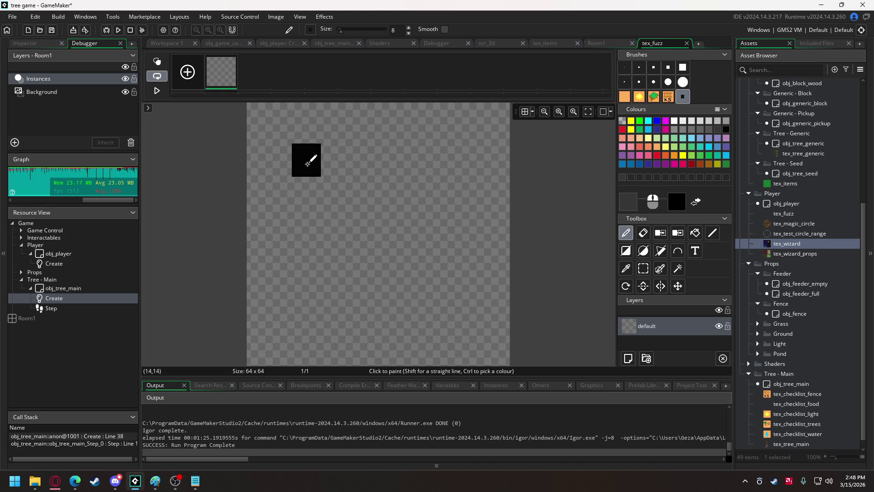
# Step: Pick black from the canvas, draw a large one-pixel circle and fill it solid black
pyautogui.click(372, 247)
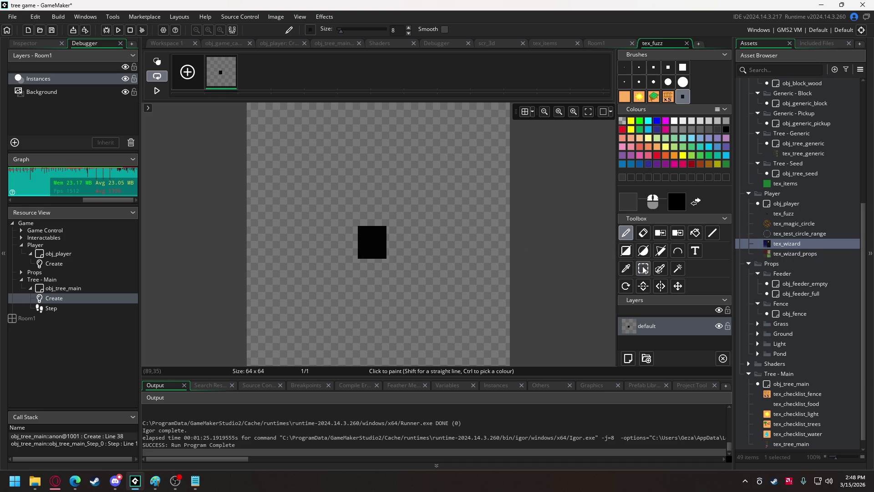
pyautogui.click(626, 269)
pyautogui.click(370, 239)
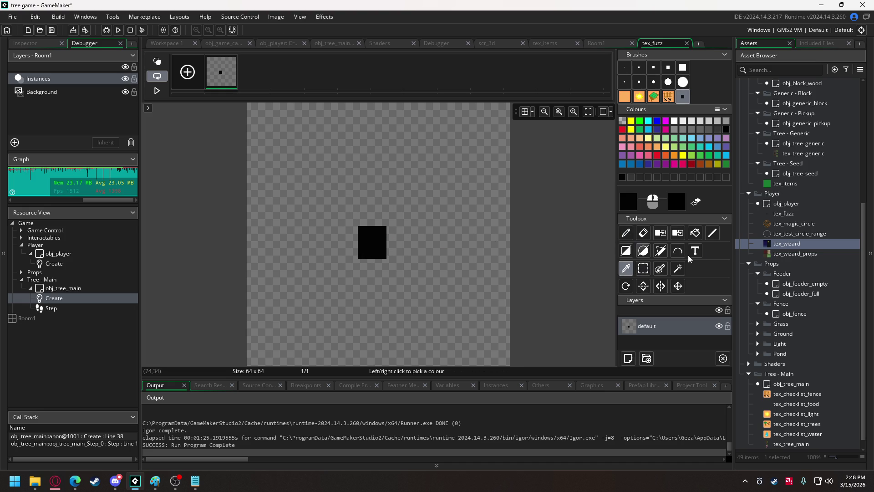
pyautogui.click(643, 251)
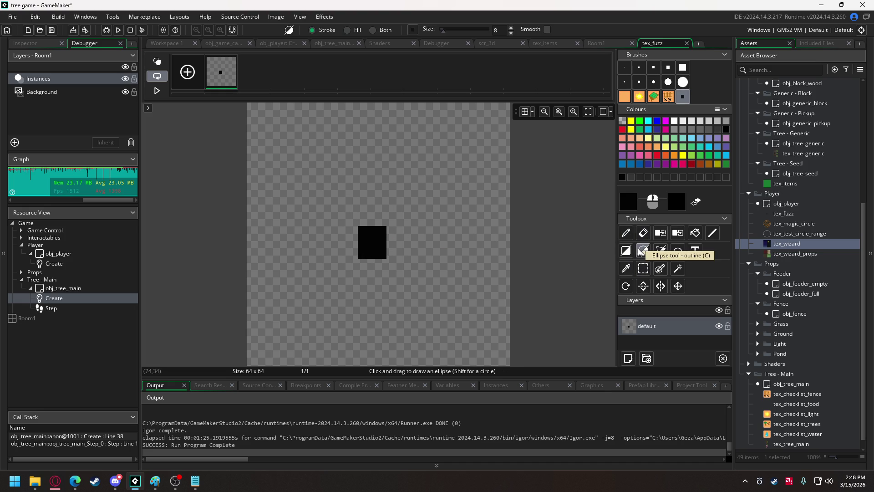
pyautogui.click(623, 66)
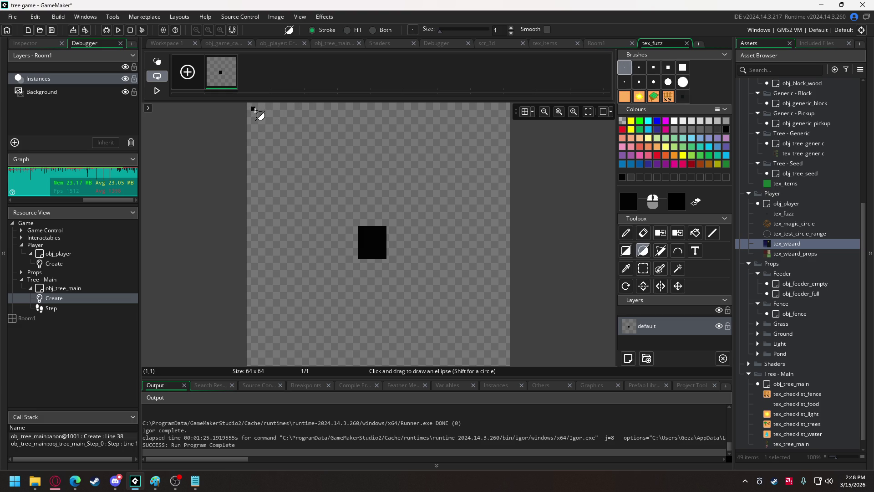
pyautogui.moveTo(258, 113)
pyautogui.mouseDown()
pyautogui.moveTo(373, 246)
pyautogui.moveTo(495, 356)
pyautogui.mouseUp()
pyautogui.click(695, 232)
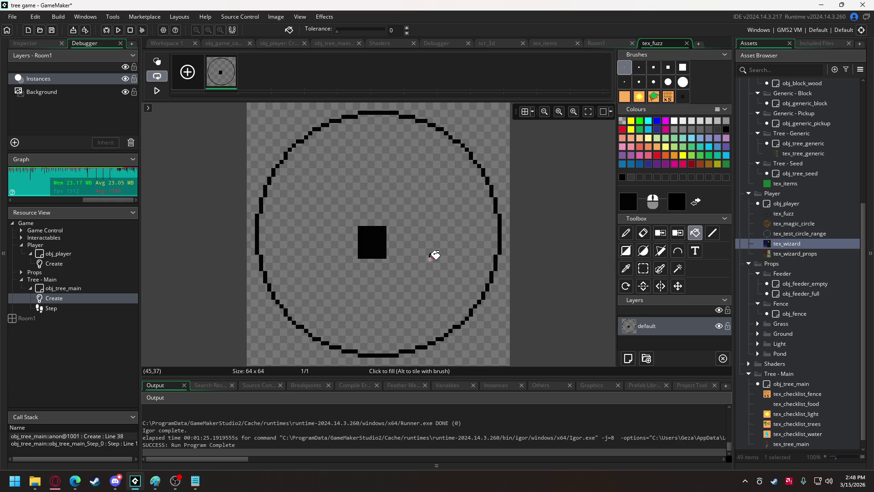
pyautogui.click(434, 251)
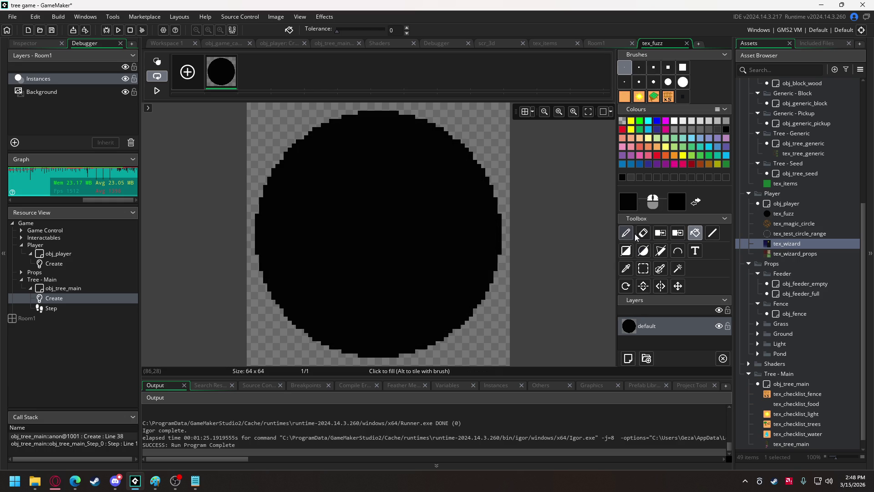
# Step: Roughen the circle's edges with jagged black pixels using a size-3 pencil, then switch to Discord
pyautogui.click(639, 67)
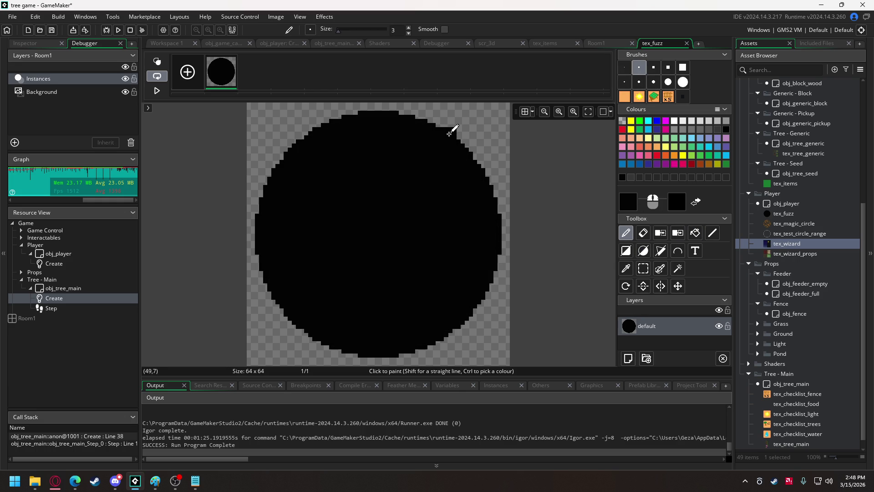
pyautogui.moveTo(452, 130)
pyautogui.mouseDown()
pyautogui.moveTo(487, 183)
pyautogui.moveTo(501, 183)
pyautogui.mouseUp()
pyautogui.moveTo(496, 216)
pyautogui.mouseDown()
pyautogui.moveTo(501, 274)
pyautogui.moveTo(488, 289)
pyautogui.moveTo(520, 255)
pyautogui.mouseUp()
pyautogui.moveTo(489, 294)
pyautogui.mouseDown()
pyautogui.moveTo(452, 327)
pyautogui.moveTo(451, 339)
pyautogui.moveTo(336, 354)
pyautogui.moveTo(275, 304)
pyautogui.moveTo(254, 258)
pyautogui.mouseUp()
pyautogui.hotkey('ctrl', 'z')
pyautogui.moveTo(262, 226)
pyautogui.mouseDown()
pyautogui.moveTo(270, 161)
pyautogui.moveTo(315, 132)
pyautogui.moveTo(310, 124)
pyautogui.moveTo(353, 116)
pyautogui.moveTo(339, 115)
pyautogui.mouseUp()
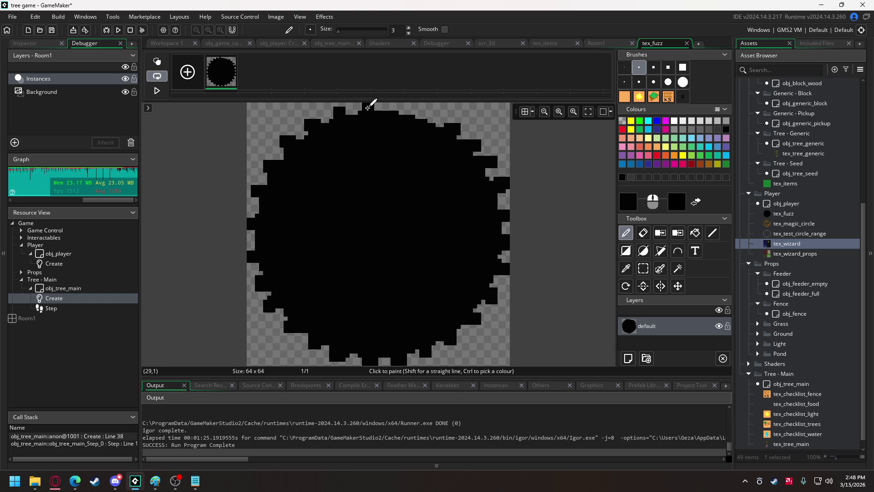
pyautogui.moveTo(392, 112); pyautogui.dragTo(400, 109)
pyautogui.click(424, 120)
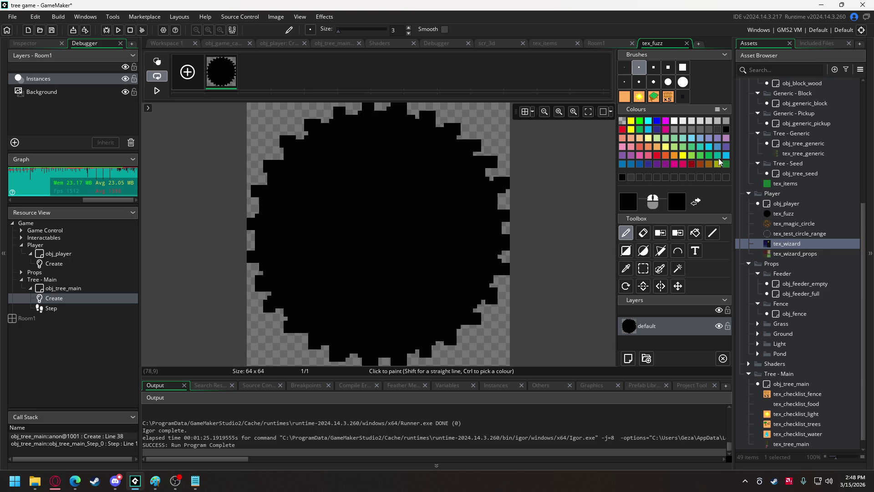
pyautogui.moveTo(37, 488)
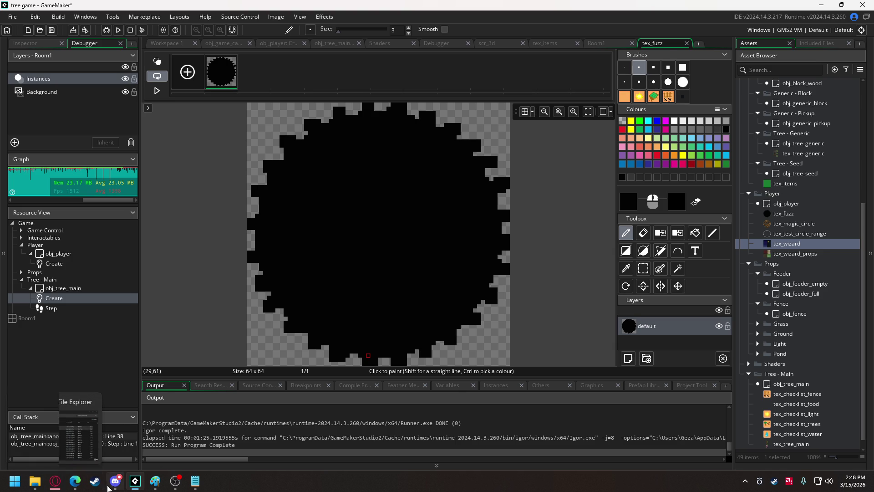
pyautogui.click(115, 481)
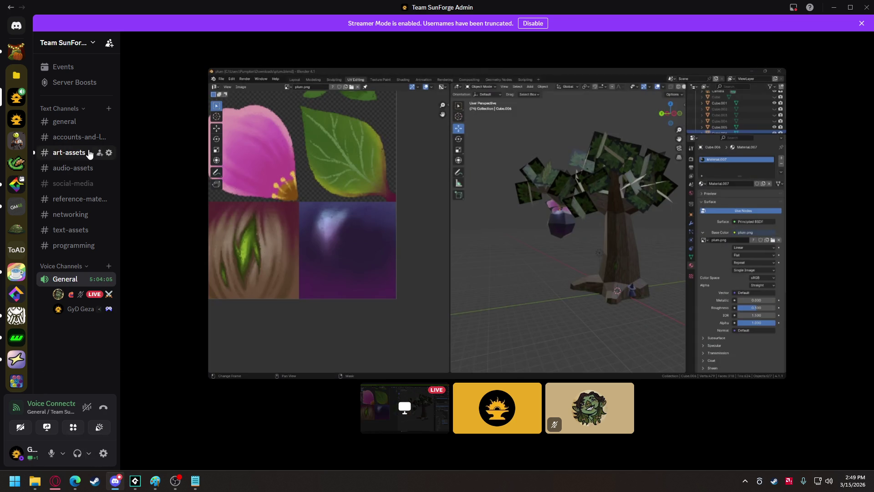
# Step: Download the plumblossom.obj and plum.obj attachments from the #art-assets channel
pyautogui.click(69, 153)
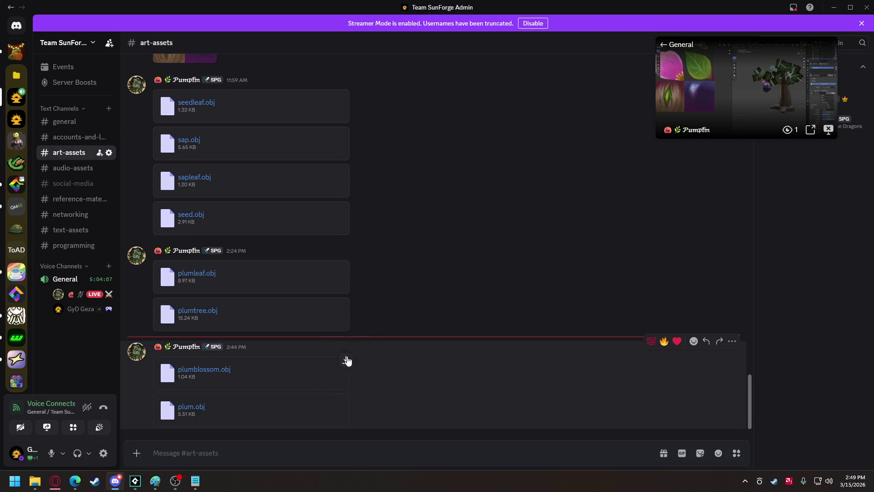
pyautogui.click(346, 359)
pyautogui.hotkey('alt', 'Tab')
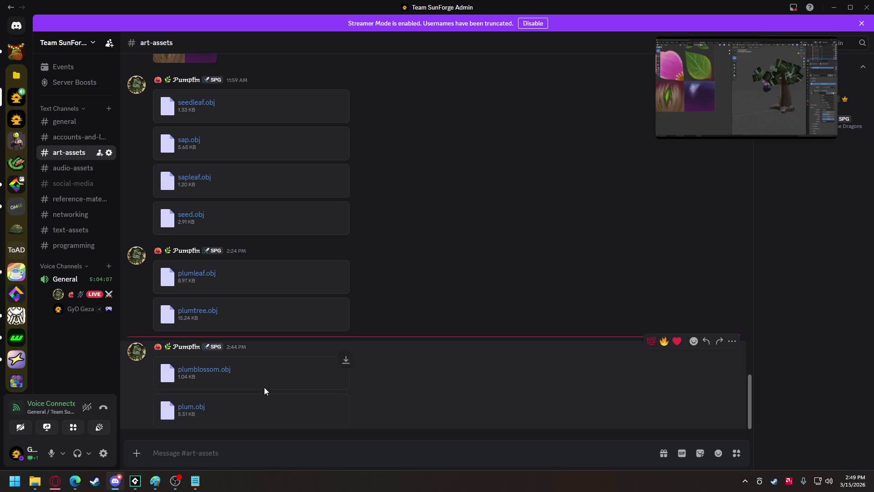
pyautogui.click(322, 370)
pyautogui.hotkey('alt', 'Tab')
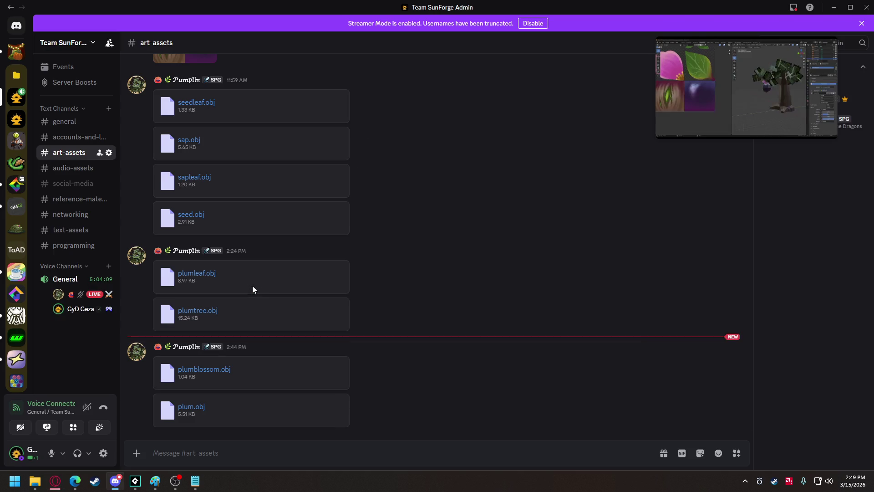
pyautogui.click(40, 485)
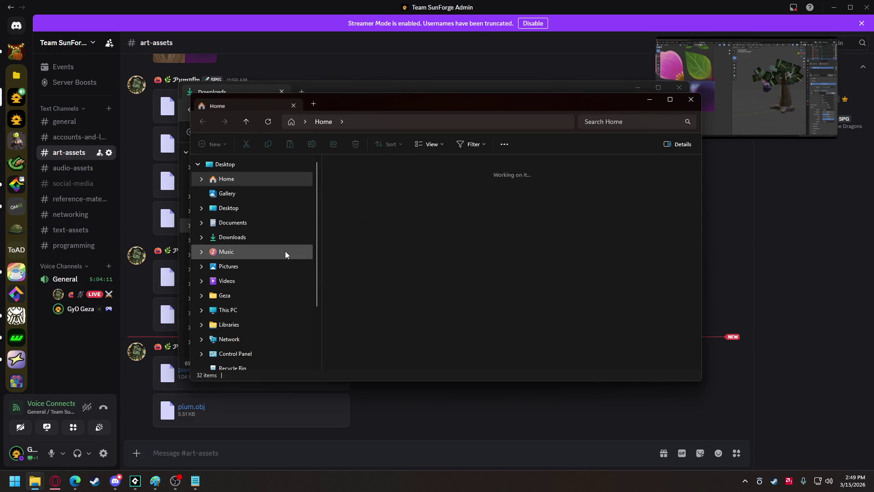
# Step: Browse to GameMakerProjects > tree game > sprites > tex_magic_circle and drag its PNG into a Discord message
pyautogui.click(251, 294)
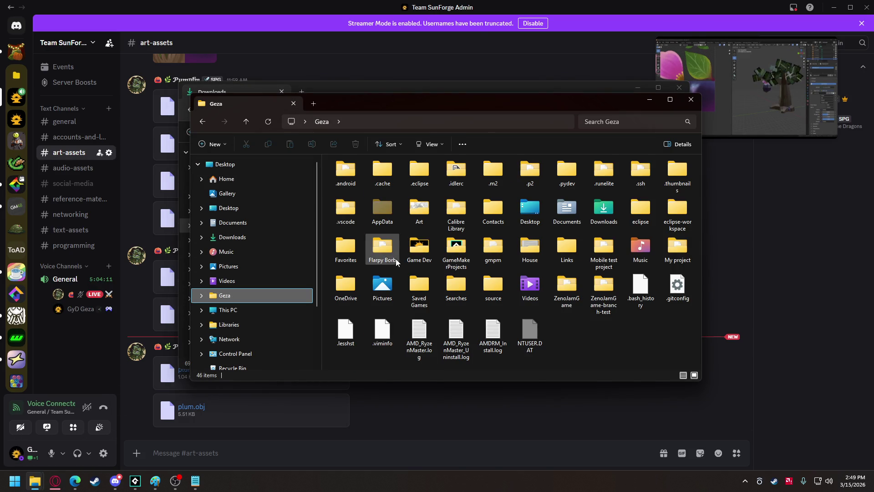
pyautogui.doubleClick(451, 250)
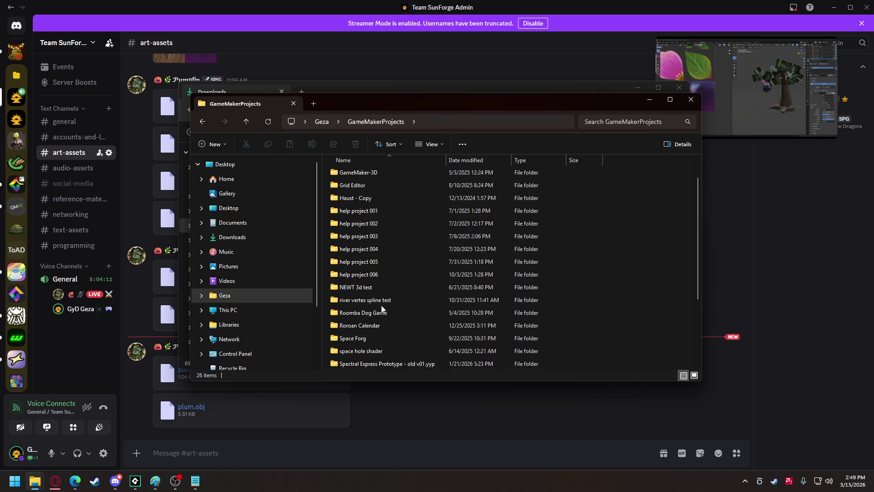
pyautogui.scroll(-4, 381, 304)
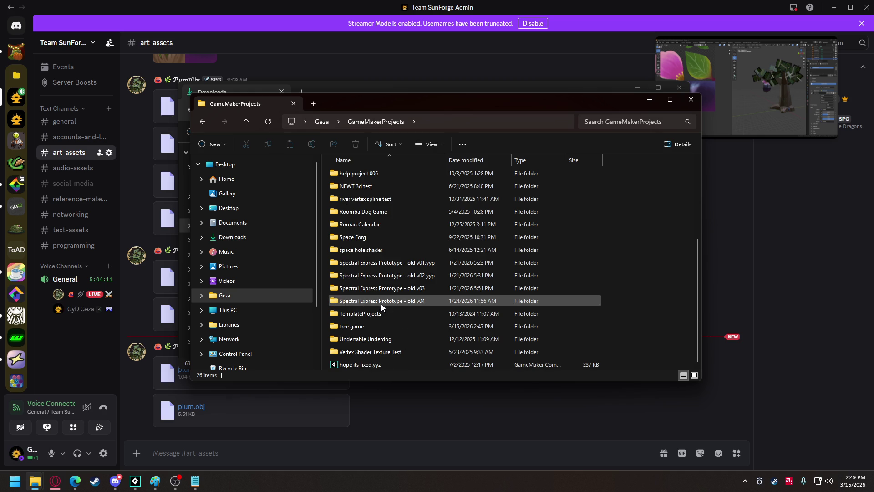
pyautogui.doubleClick(356, 327)
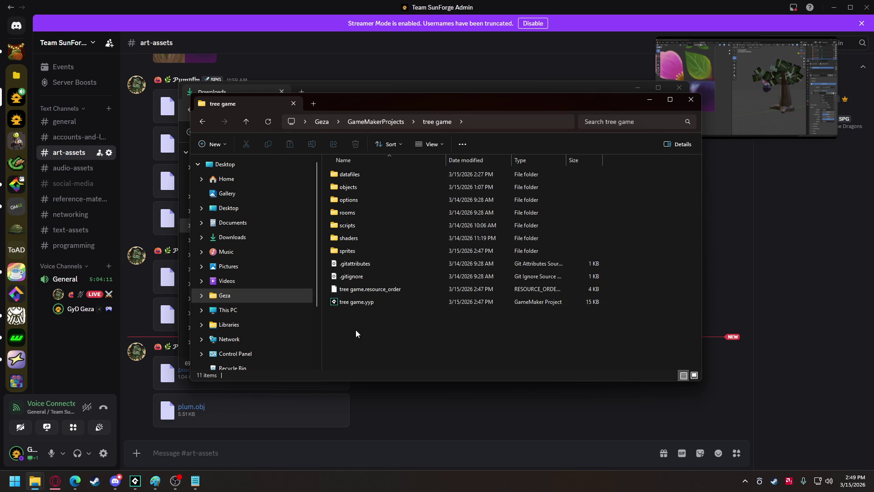
pyautogui.doubleClick(356, 251)
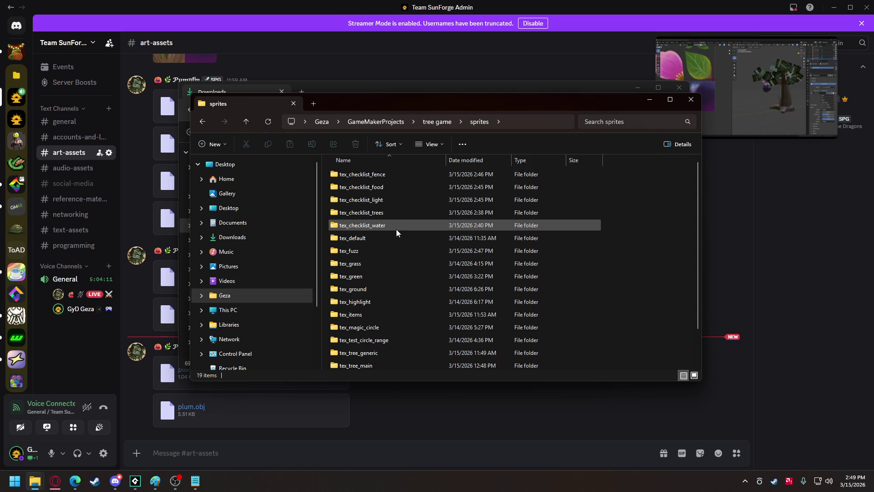
pyautogui.doubleClick(365, 331)
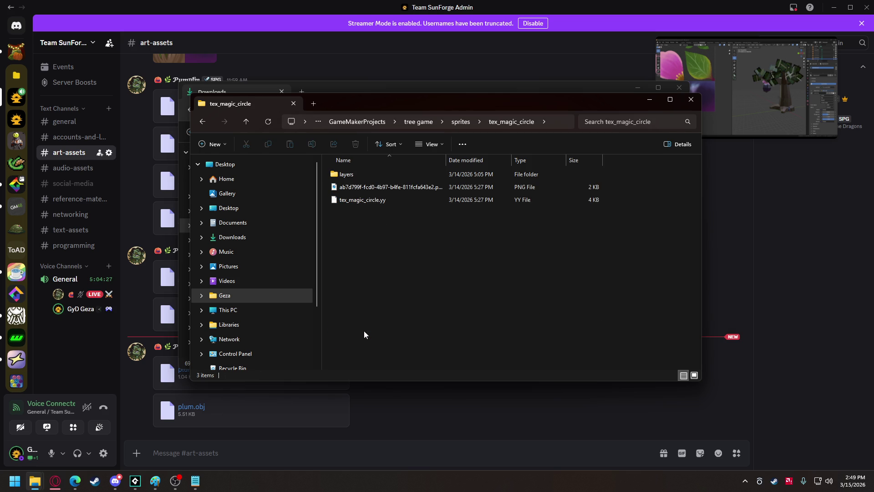
pyautogui.moveTo(387, 186)
pyautogui.mouseDown()
pyautogui.moveTo(404, 190)
pyautogui.moveTo(462, 419)
pyautogui.mouseUp()
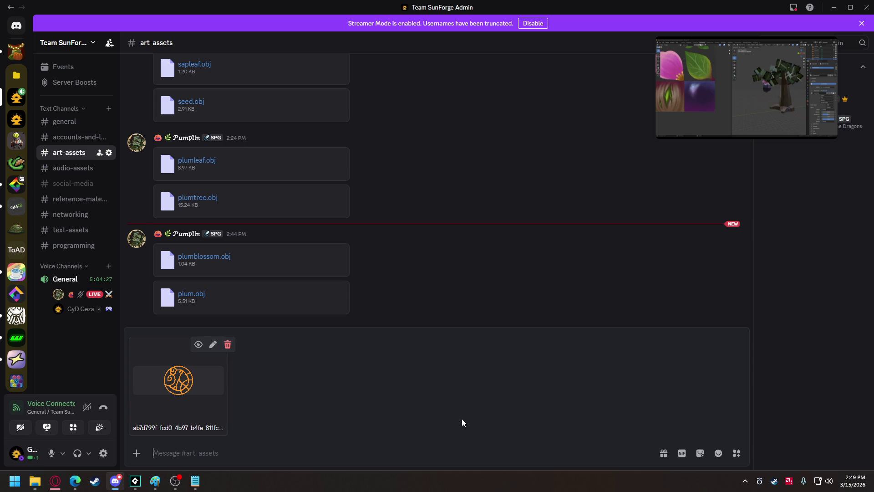
# Step: Send the tex_magic_circle PNG to #art-assets, then switch to the browser
pyautogui.press('Return')
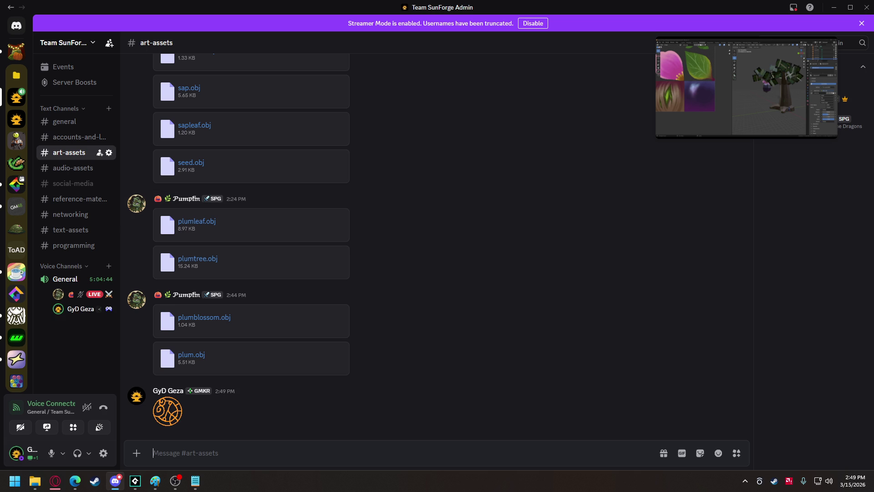
pyautogui.hotkey('alt', 'Tab')
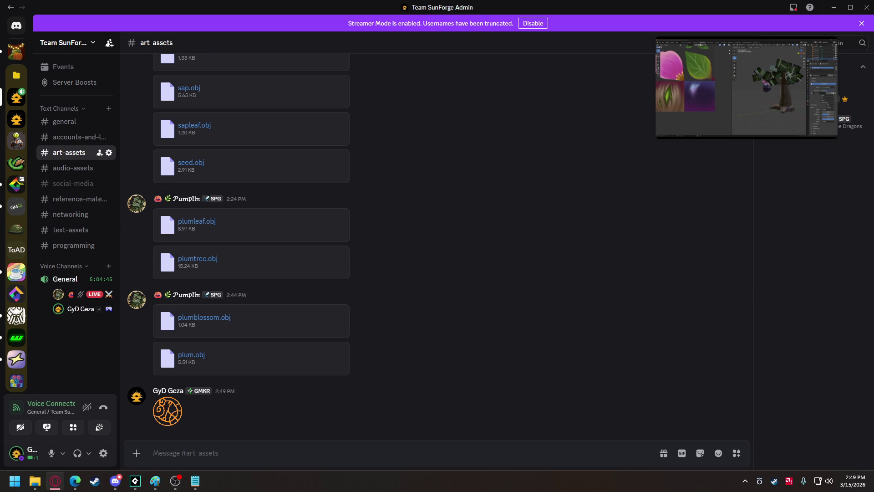
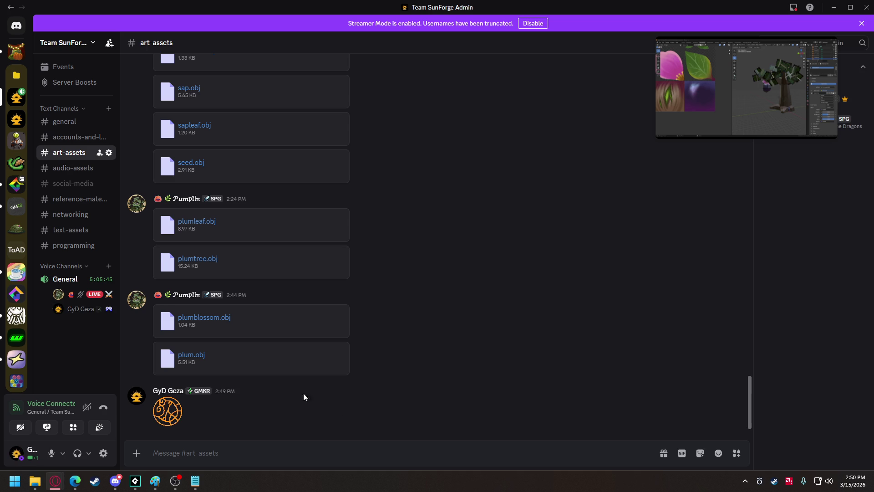
# Step: Attach both tex_checklist_fence PNGs to the Discord message draft in art-assets
pyautogui.click(300, 326)
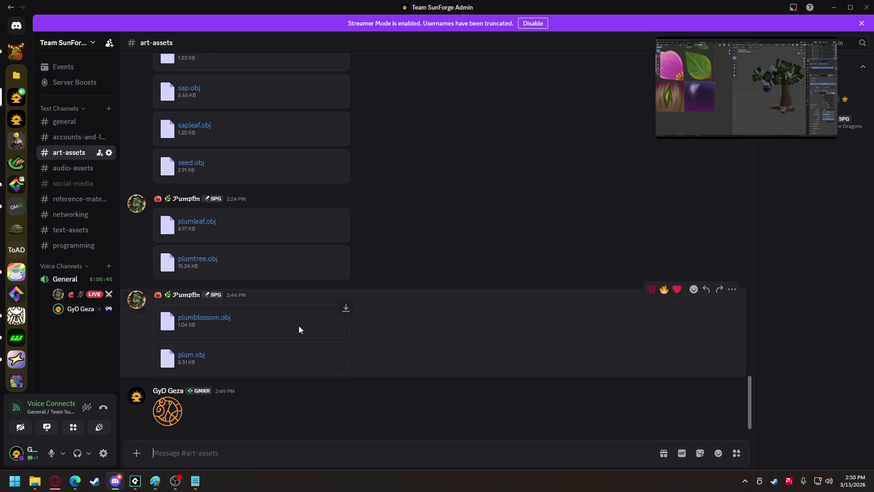
pyautogui.moveTo(31, 485)
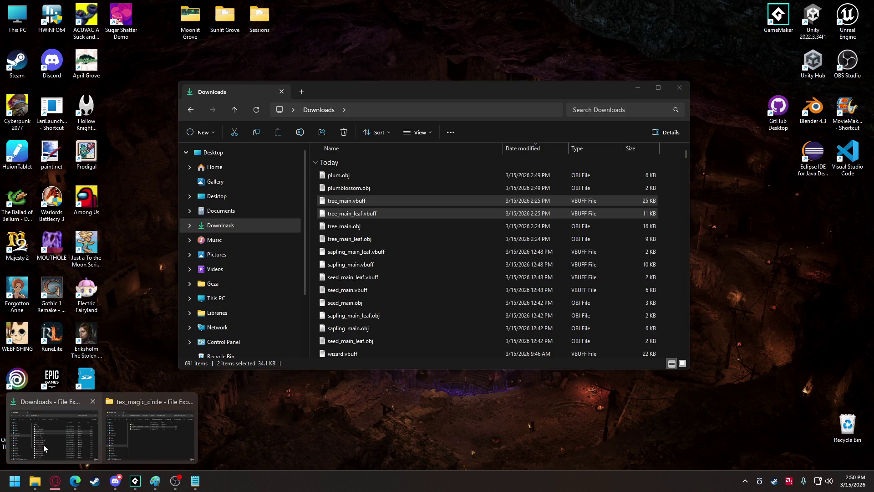
pyautogui.click(43, 444)
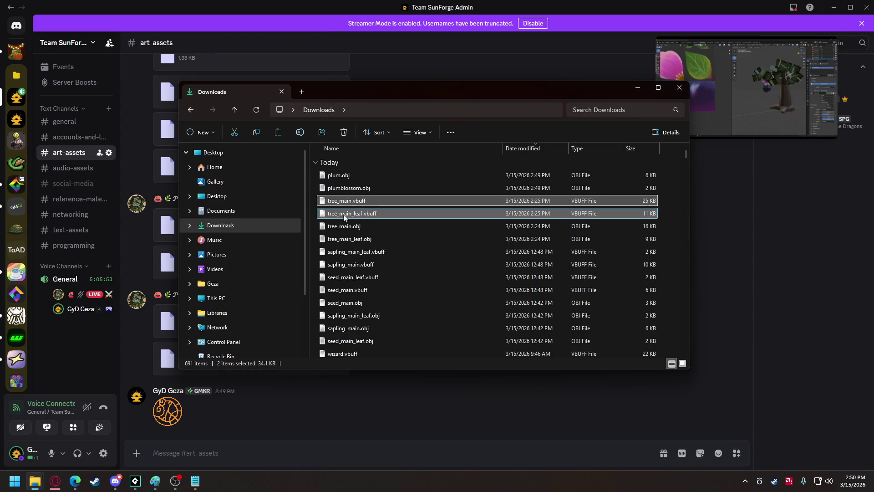
pyautogui.moveTo(35, 486)
pyautogui.click(137, 429)
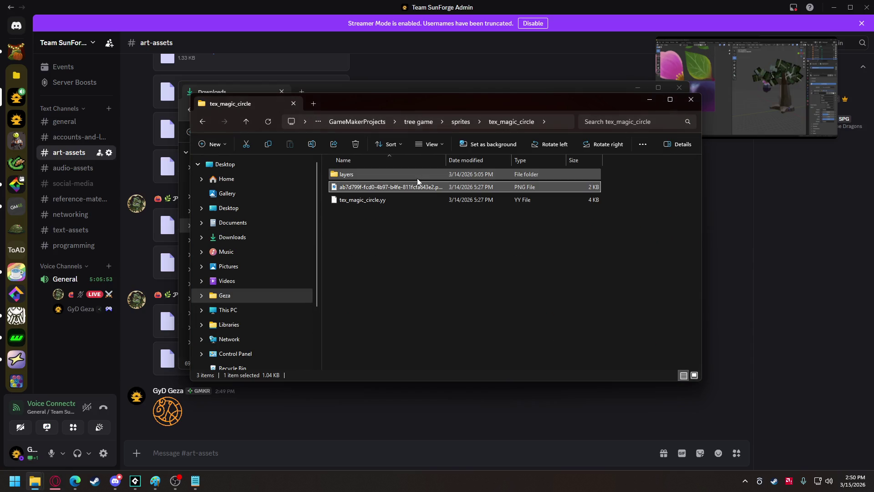
pyautogui.click(203, 121)
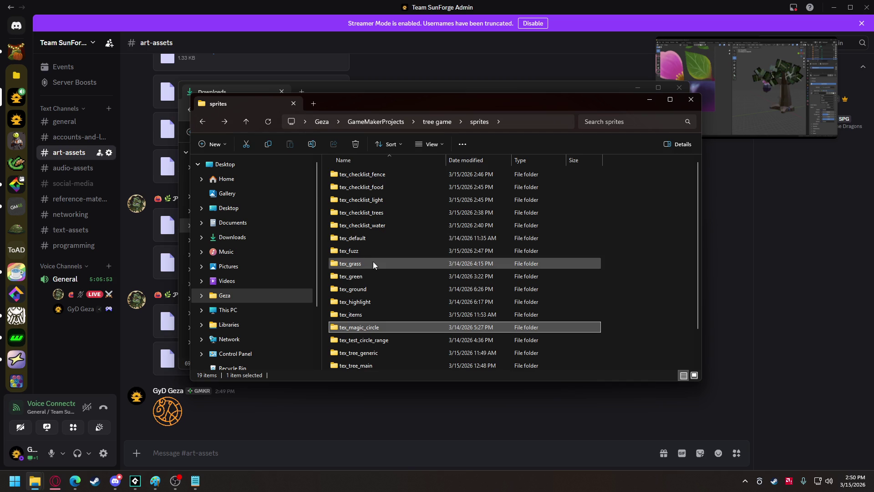
pyautogui.scroll(-1, 371, 271)
pyautogui.scroll(1, 370, 271)
pyautogui.doubleClick(371, 174)
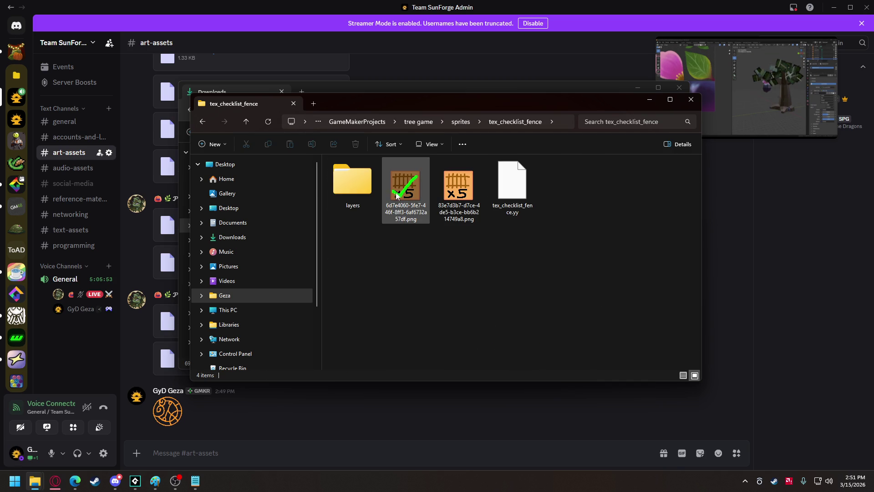
pyautogui.moveTo(405, 246); pyautogui.dragTo(456, 196)
pyautogui.moveTo(412, 179)
pyautogui.mouseDown()
pyautogui.moveTo(364, 405)
pyautogui.moveTo(348, 397)
pyautogui.mouseUp()
# Step: Attach both tex_checklist_food PNGs to the same Discord draft
pyautogui.hotkey('alt', 'Tab')
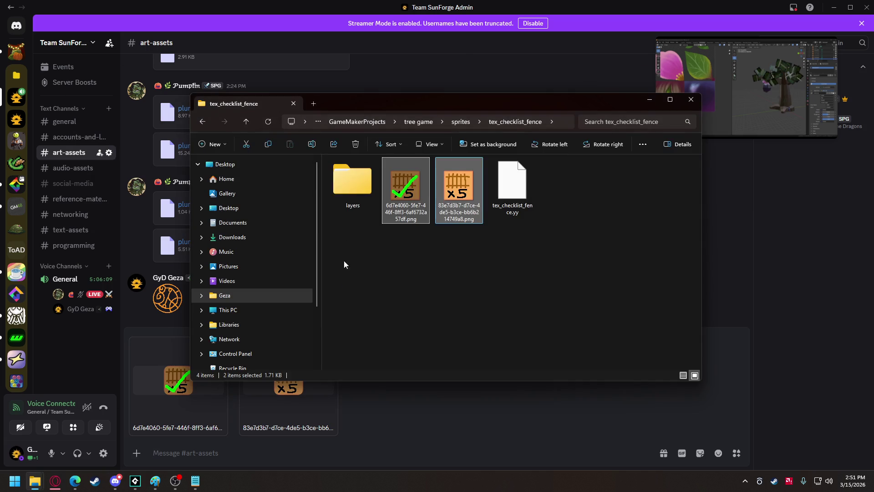
pyautogui.click(203, 122)
pyautogui.click(352, 188)
pyautogui.doubleClick(351, 188)
pyautogui.moveTo(385, 246); pyautogui.dragTo(463, 166)
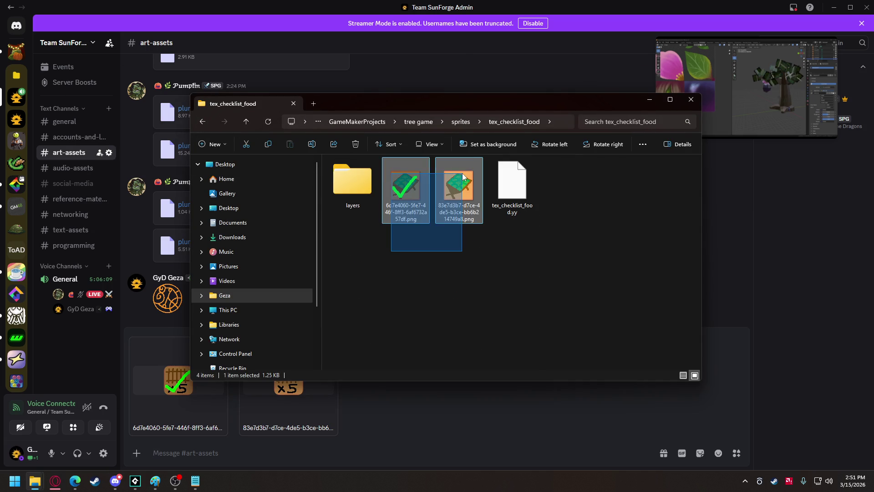
pyautogui.moveTo(407, 187)
pyautogui.mouseDown()
pyautogui.moveTo(386, 438)
pyautogui.moveTo(386, 329)
pyautogui.mouseUp()
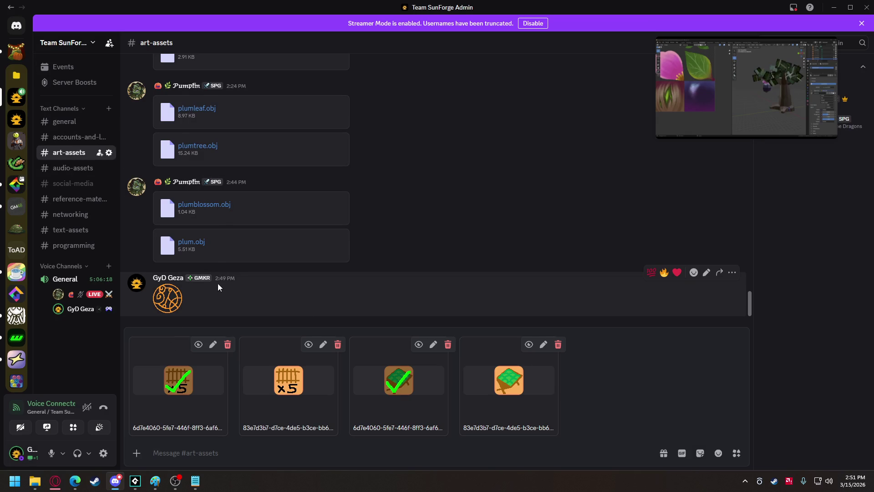
pyautogui.hotkey('alt', 'Tab')
pyautogui.click(203, 122)
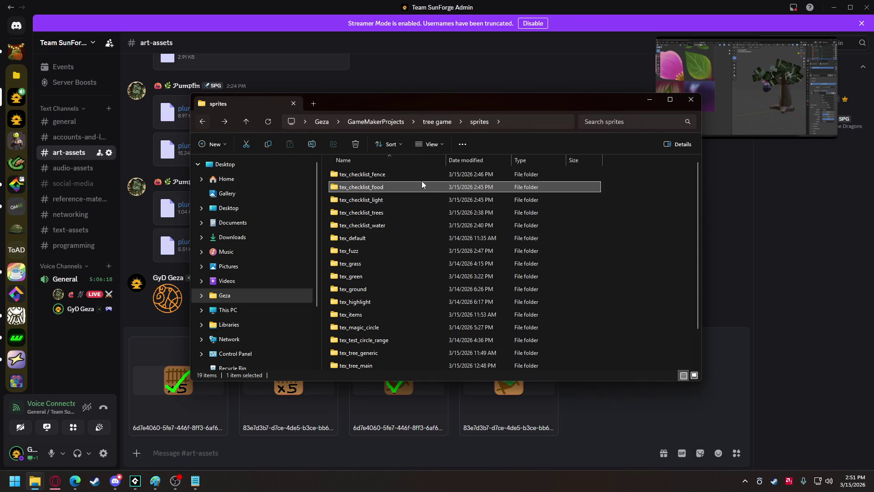
# Step: Attach both tex_checklist_light images to the Discord draft
pyautogui.doubleClick(371, 199)
pyautogui.click(405, 189)
pyautogui.keyDown('shift'); pyautogui.click(458, 189); pyautogui.keyUp('shift')
pyautogui.moveTo(459, 189)
pyautogui.mouseDown()
pyautogui.moveTo(531, 381)
pyautogui.moveTo(596, 416)
pyautogui.moveTo(490, 340)
pyautogui.mouseUp()
pyautogui.hotkey('alt', 'Tab')
# Step: Attach both tex_checklist_trees images to the Discord draft
pyautogui.click(202, 121)
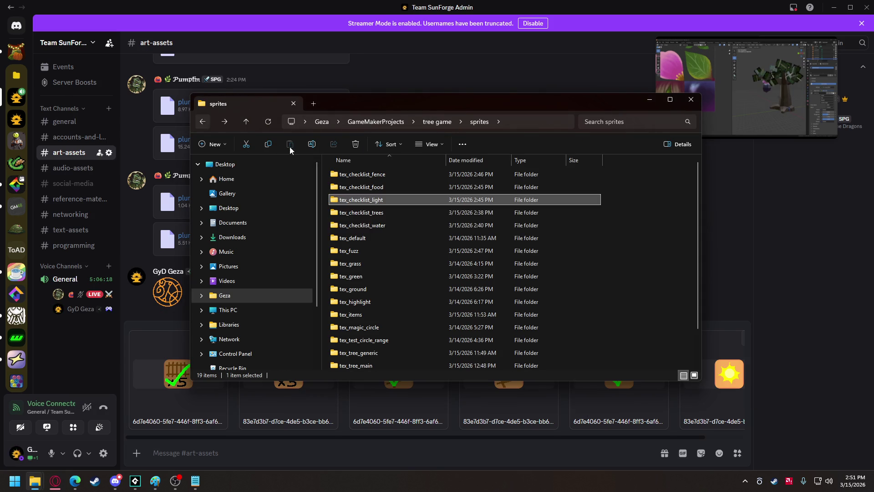
pyautogui.doubleClick(395, 210)
pyautogui.moveTo(412, 247); pyautogui.dragTo(464, 188)
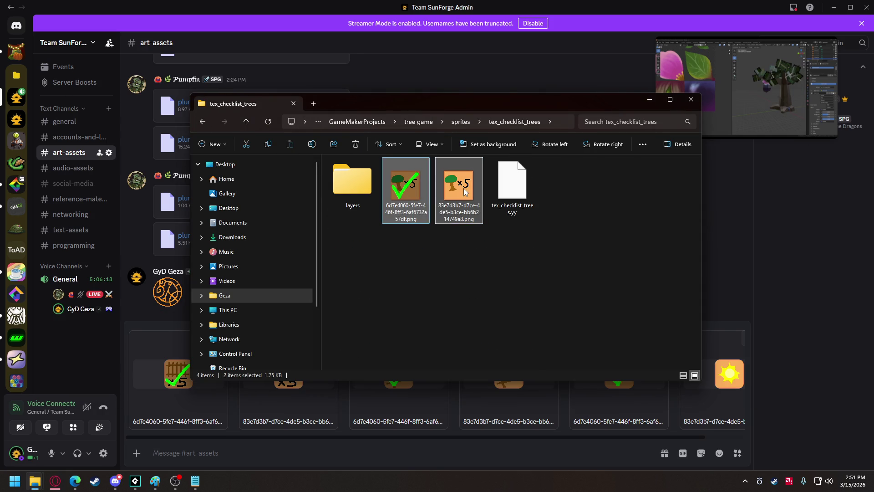
pyautogui.moveTo(409, 210)
pyautogui.mouseDown()
pyautogui.moveTo(418, 226)
pyautogui.moveTo(653, 425)
pyautogui.moveTo(646, 430)
pyautogui.moveTo(524, 319)
pyautogui.mouseUp()
pyautogui.hotkey('alt', 'Tab')
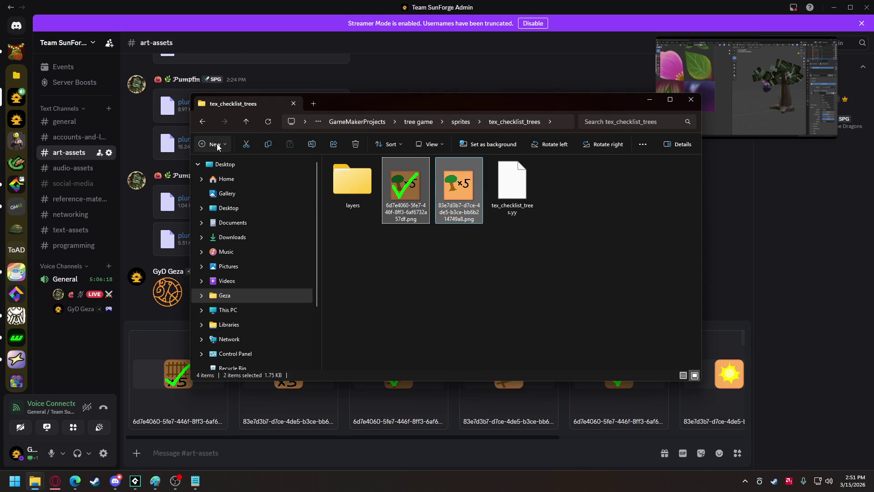
# Step: Attach both tex_checklist_water images and send the message with all ten files
pyautogui.click(206, 121)
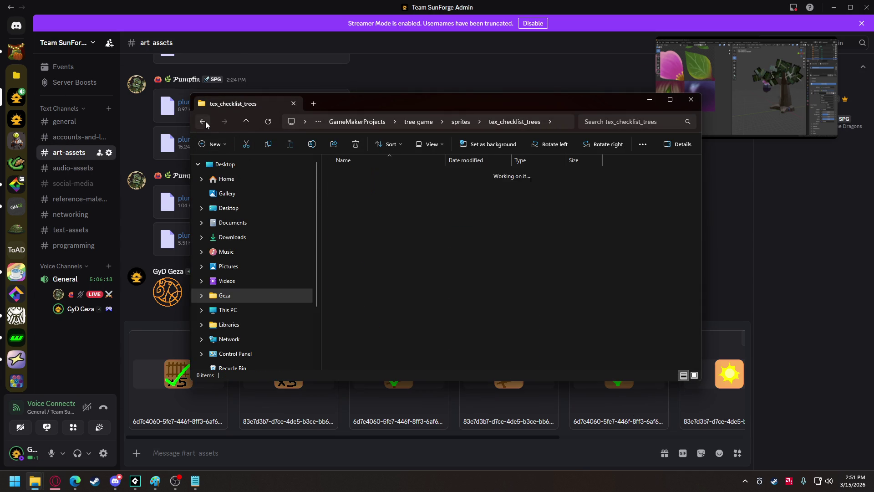
pyautogui.doubleClick(382, 226)
pyautogui.moveTo(382, 246); pyautogui.dragTo(464, 162)
pyautogui.moveTo(605, 389); pyautogui.dragTo(612, 396)
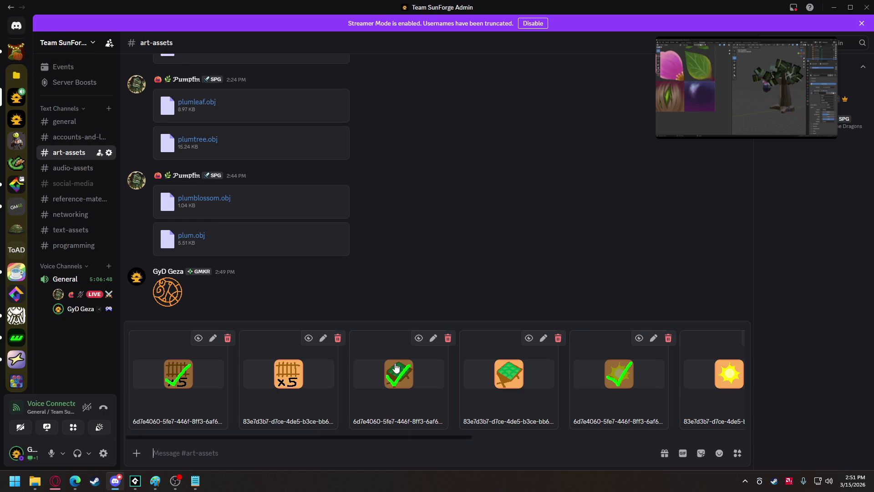
pyautogui.press('Return')
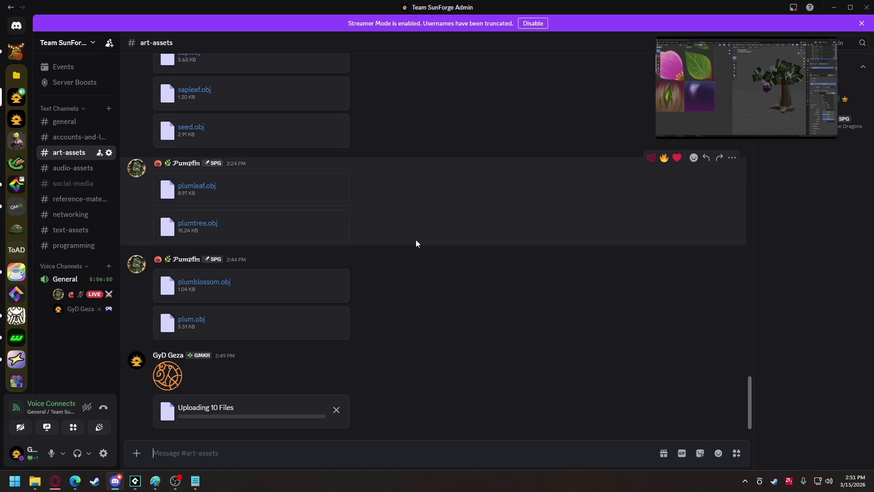
# Step: Look over the posted gallery of ten checklist images, then go back to GameMaker
pyautogui.scroll(4, 469, 268)
pyautogui.scroll(-4, 482, 280)
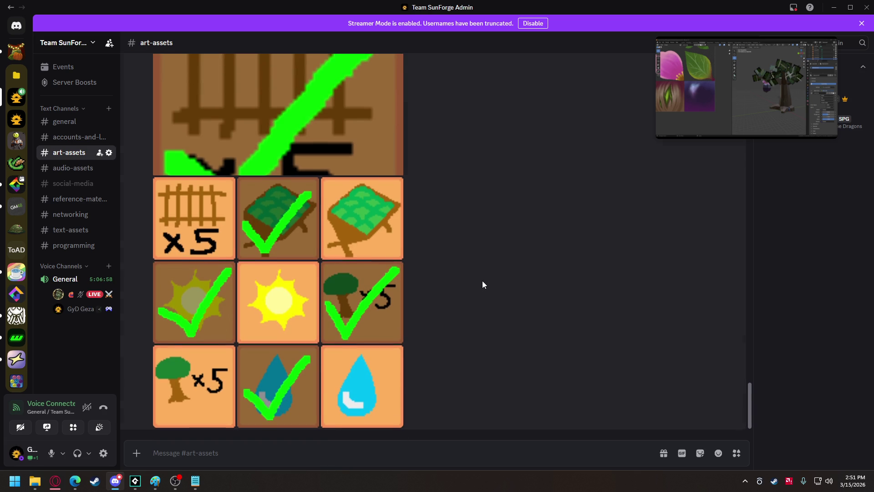
pyautogui.scroll(2, 483, 281)
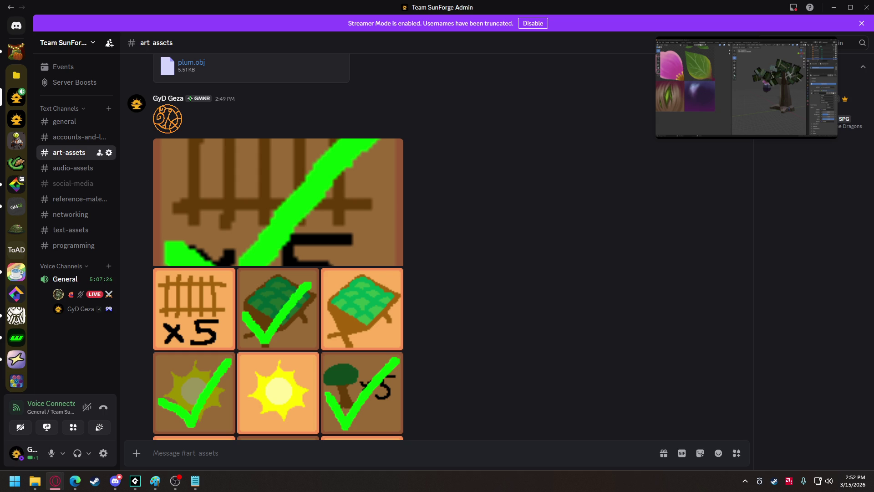
pyautogui.click(135, 480)
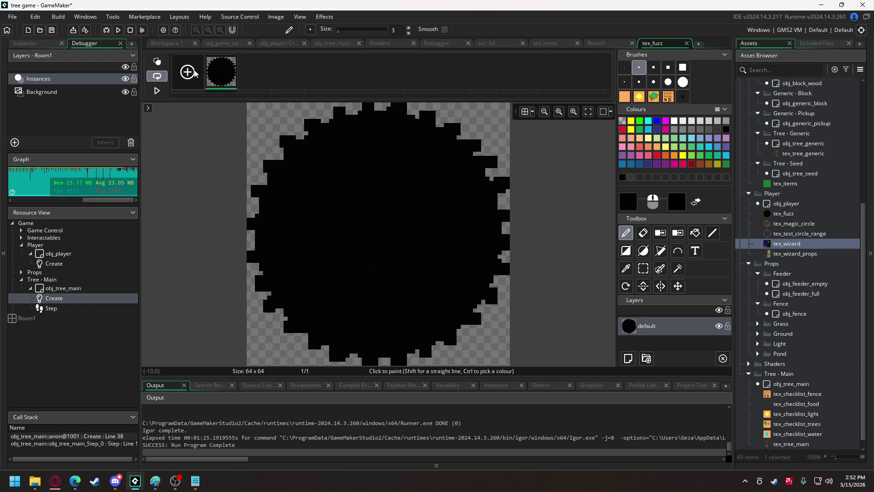
# Step: In obj_player's Create code, add a //fuzz comment line after the arm drawing code
pyautogui.click(280, 44)
pyautogui.moveTo(730, 95); pyautogui.dragTo(734, 365)
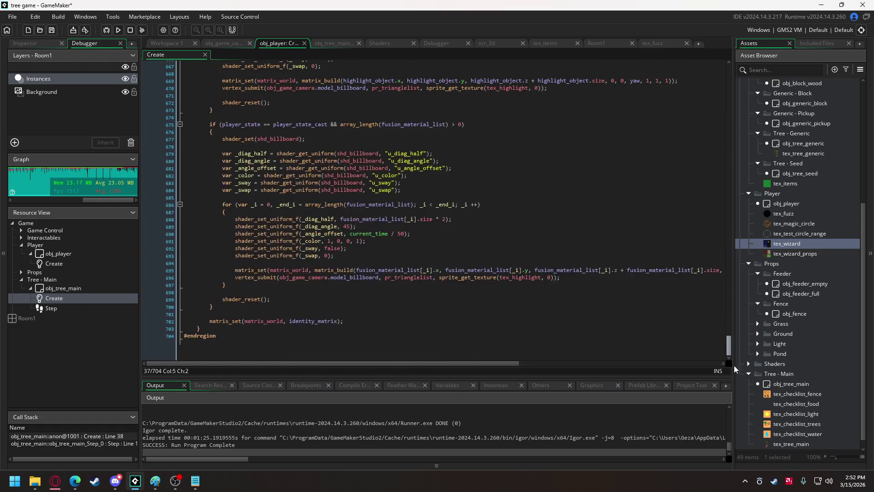
pyautogui.scroll(10, 300, 290)
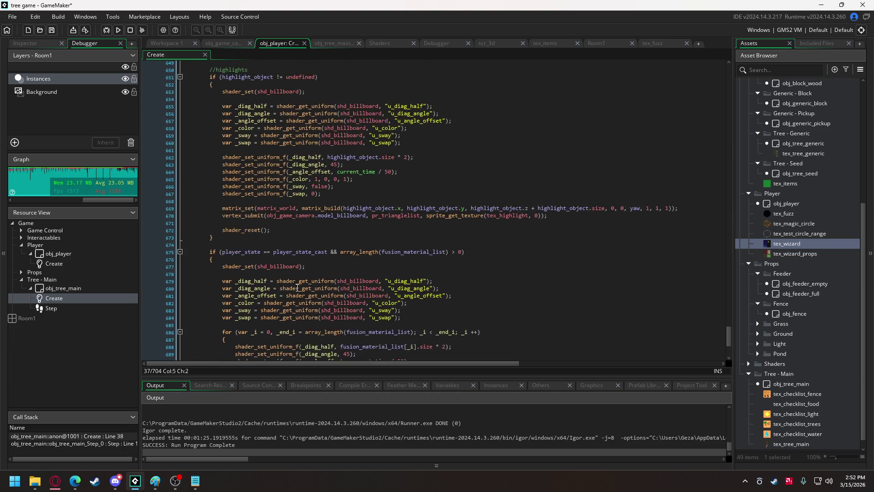
pyautogui.scroll(12, 297, 288)
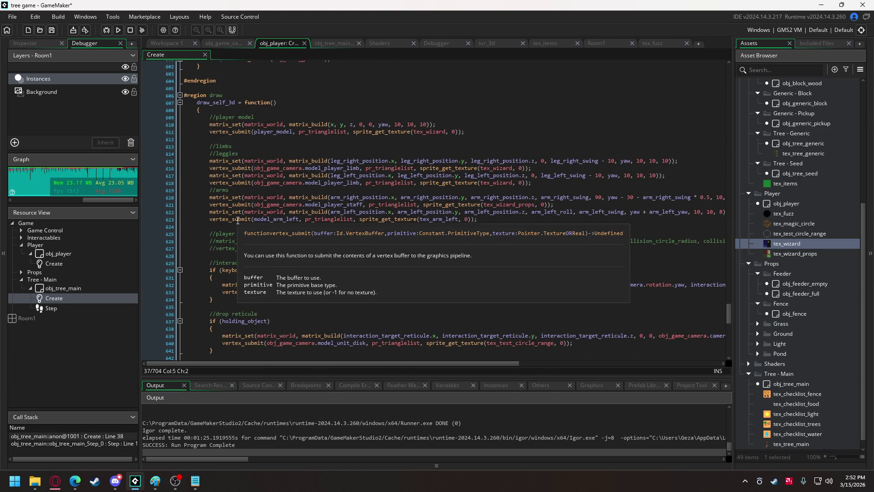
pyautogui.click(253, 223)
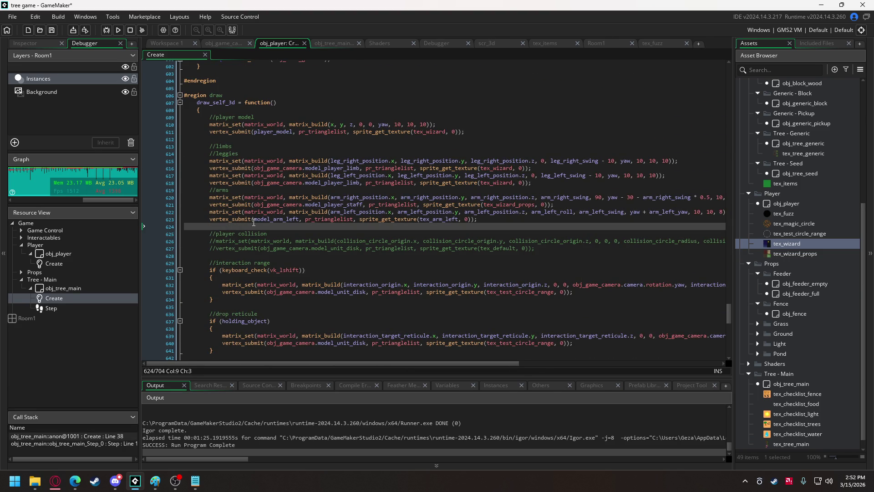
pyautogui.press('Return')
pyautogui.press('Return')
pyautogui.press('Up')
pyautogui.press('Up')
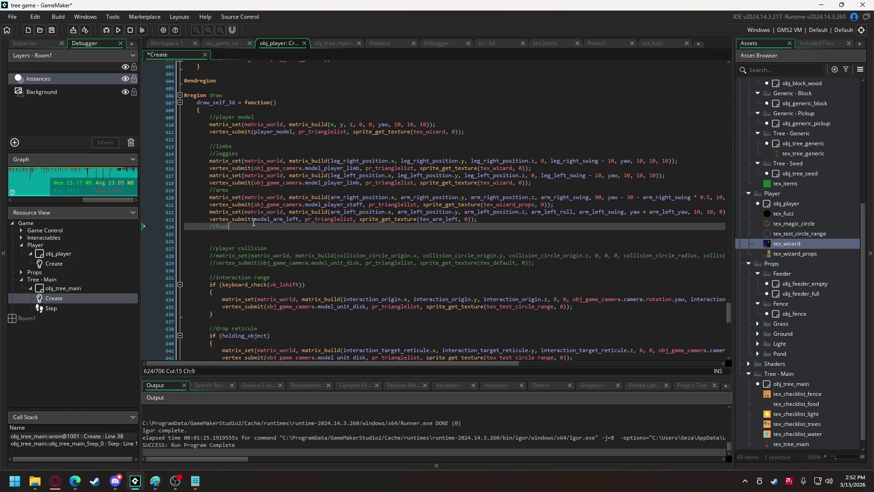
pyautogui.press('Return')
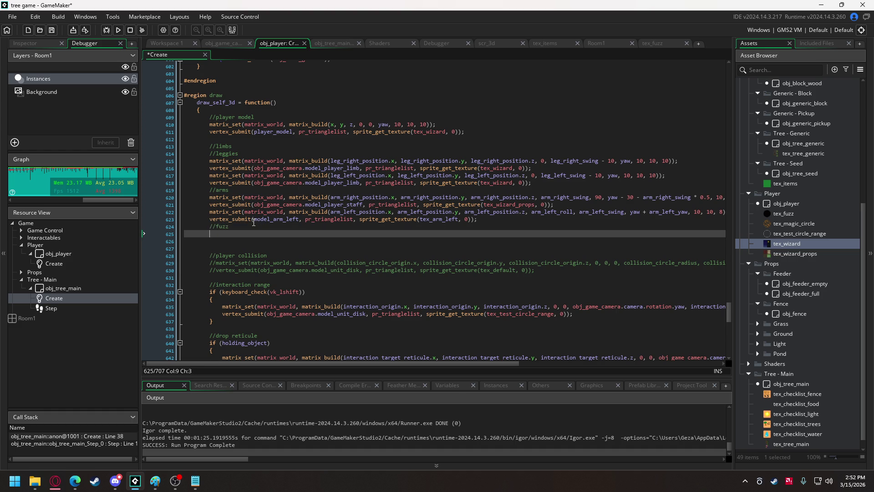
# Step: Copy the //highlights billboard if-block and paste it under //fuzz
pyautogui.scroll(-12, 253, 222)
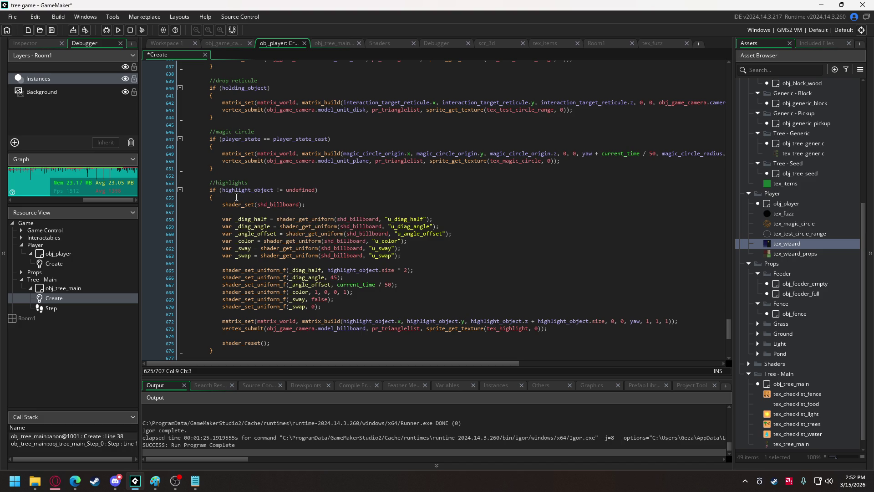
pyautogui.moveTo(210, 191); pyautogui.dragTo(224, 355)
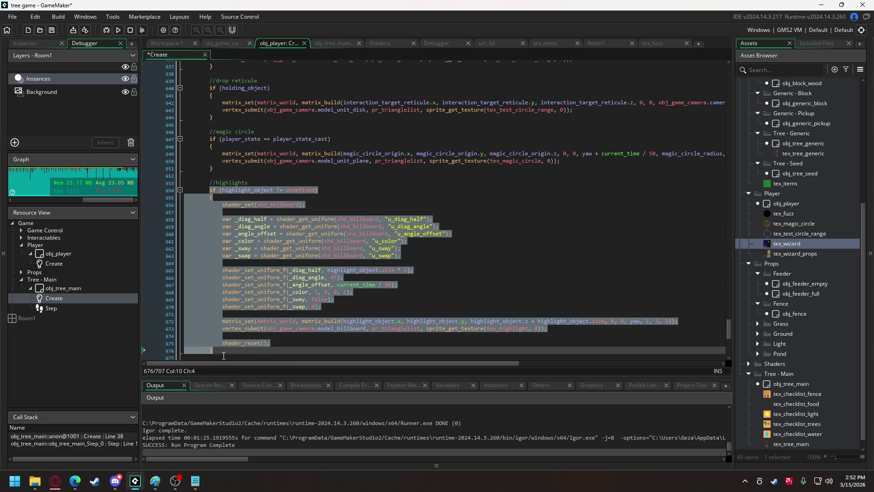
pyautogui.hotkey('ctrl', 'c')
pyautogui.scroll(10, 259, 264)
pyautogui.click(226, 205)
pyautogui.hotkey('ctrl', 'v')
pyautogui.scroll(-3, 226, 206)
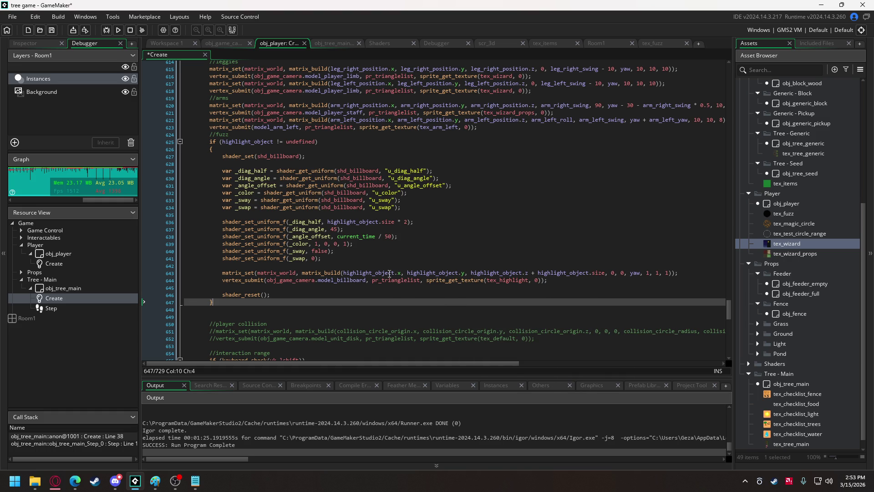
# Step: Position the fuzz billboard at the player's x, y, z + 20
pyautogui.moveTo(344, 273); pyautogui.dragTo(397, 274)
pyautogui.press('BackSpace')
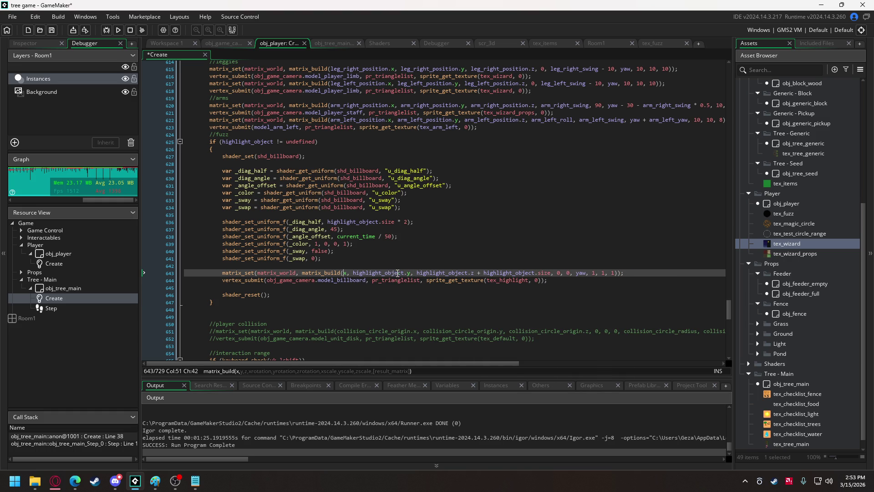
pyautogui.doubleClick(403, 273)
pyautogui.write('y')
pyautogui.moveTo(362, 272); pyautogui.dragTo(438, 270)
pyautogui.press('BackSpace')
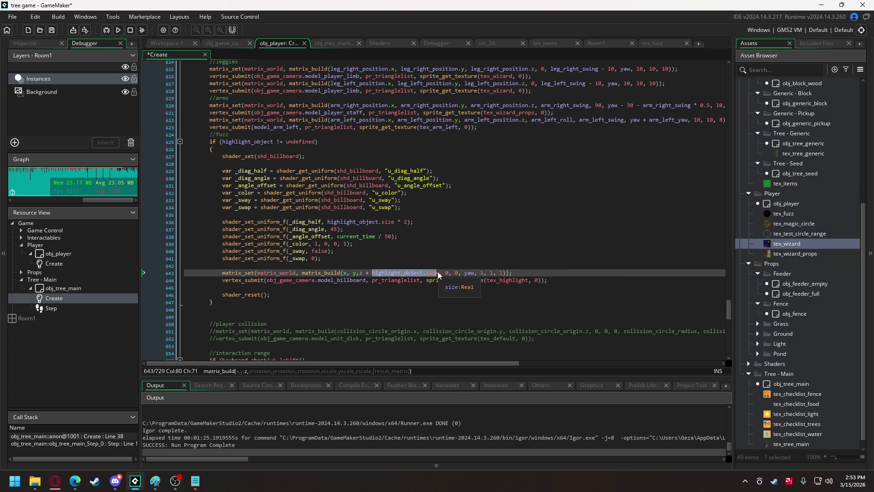
pyautogui.write('20')
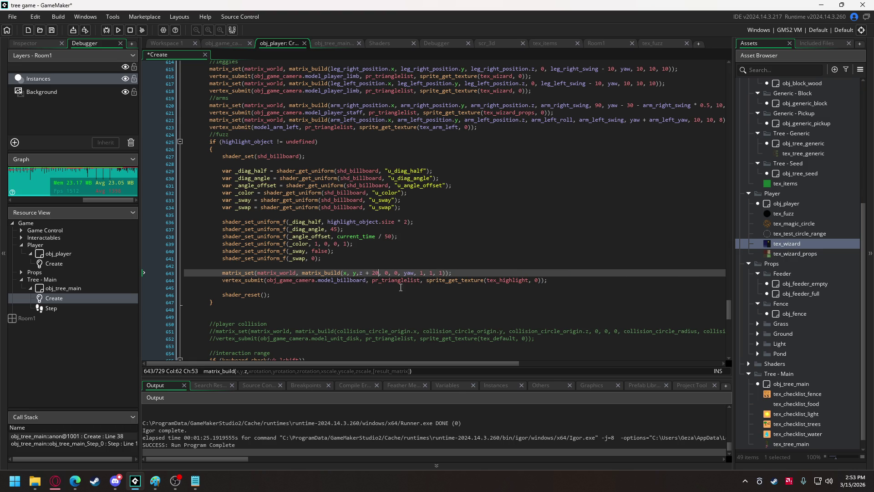
pyautogui.click(359, 273)
# Step: Change the billboard texture to tex_fuzz and run the game
pyautogui.moveTo(499, 279); pyautogui.dragTo(529, 279)
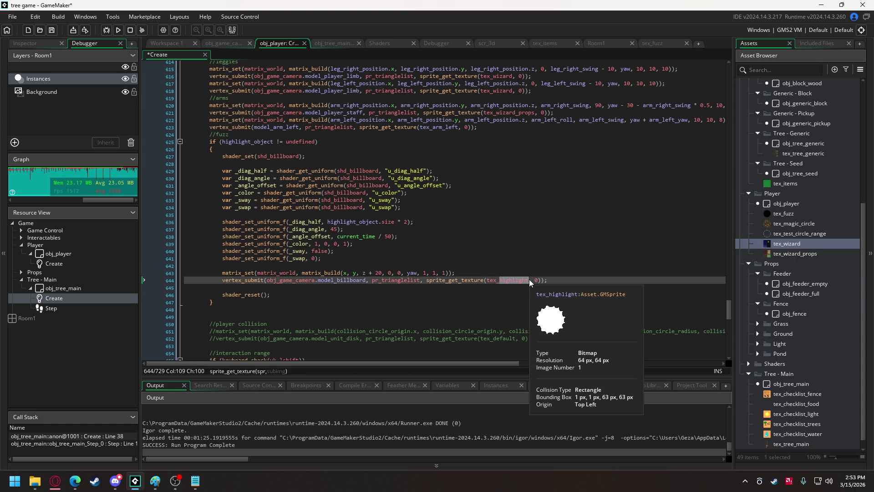
pyautogui.write('f')
pyautogui.click(558, 289)
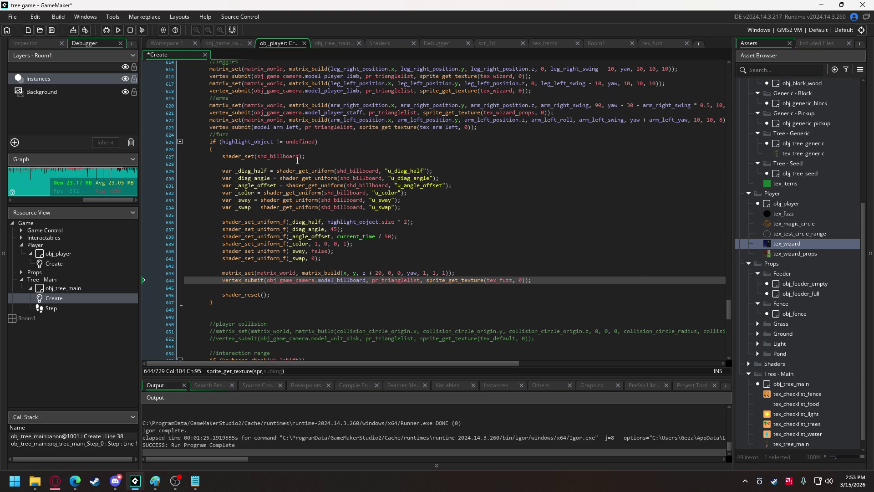
pyautogui.click(118, 30)
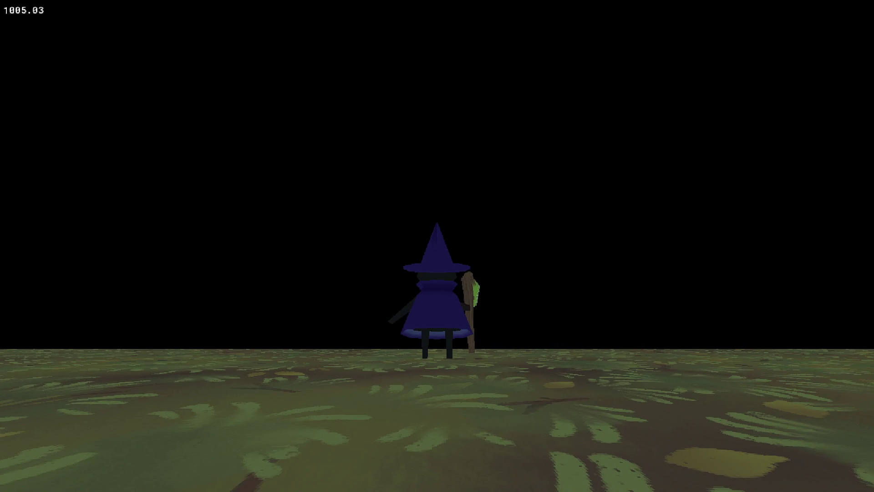
pyautogui.press('a')
pyautogui.press('w')
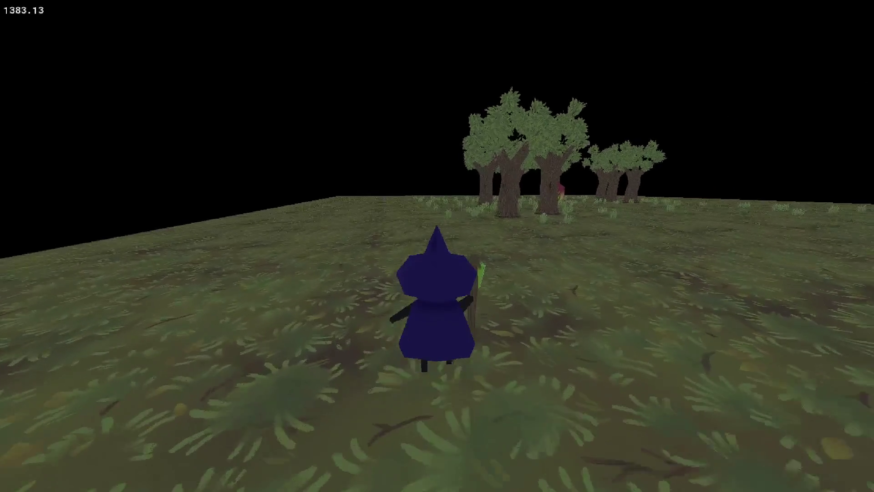
pyautogui.press('a')
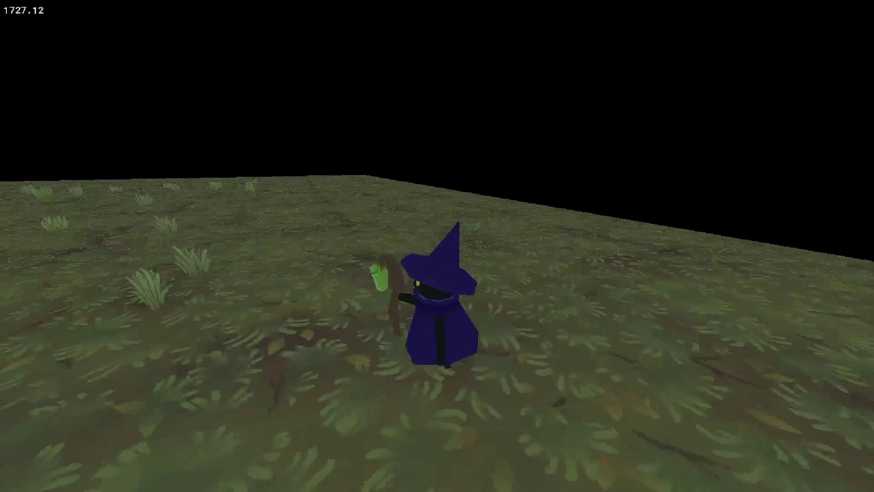
pyautogui.press('w')
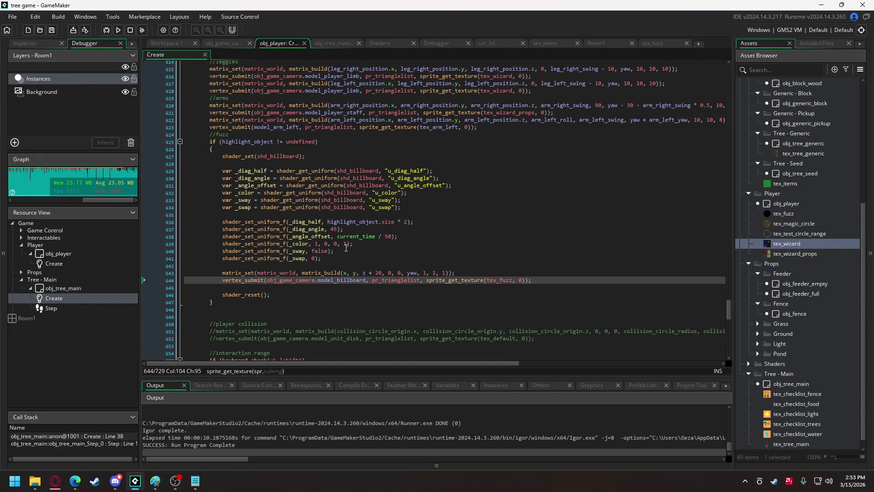
# Step: Set the fuzz billboard half-size to a fixed 10 and run the game
pyautogui.moveTo(328, 224); pyautogui.dragTo(403, 223)
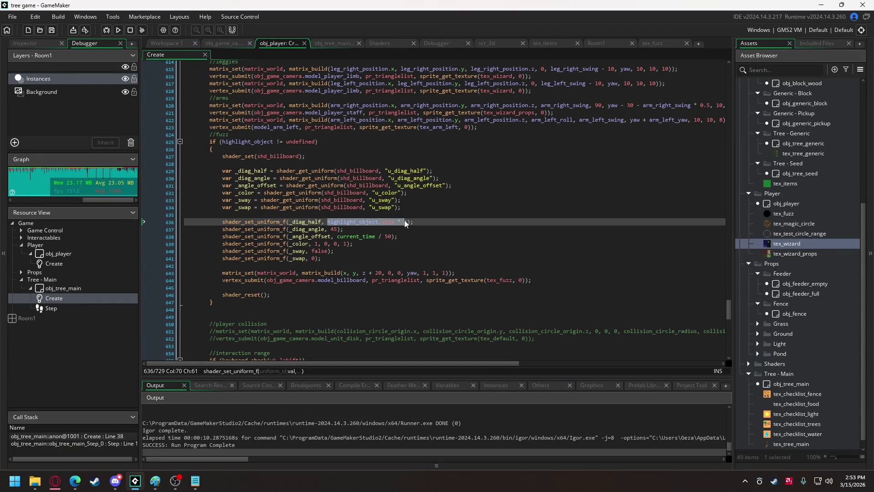
pyautogui.write('10')
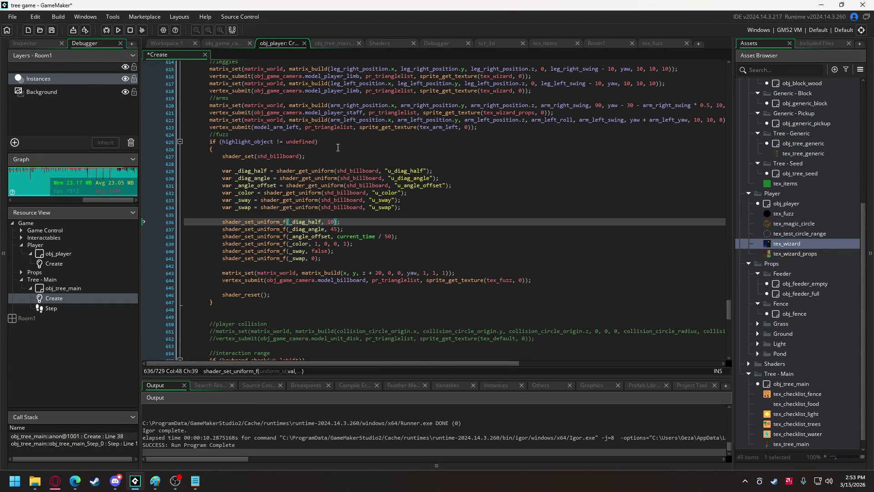
pyautogui.click(118, 30)
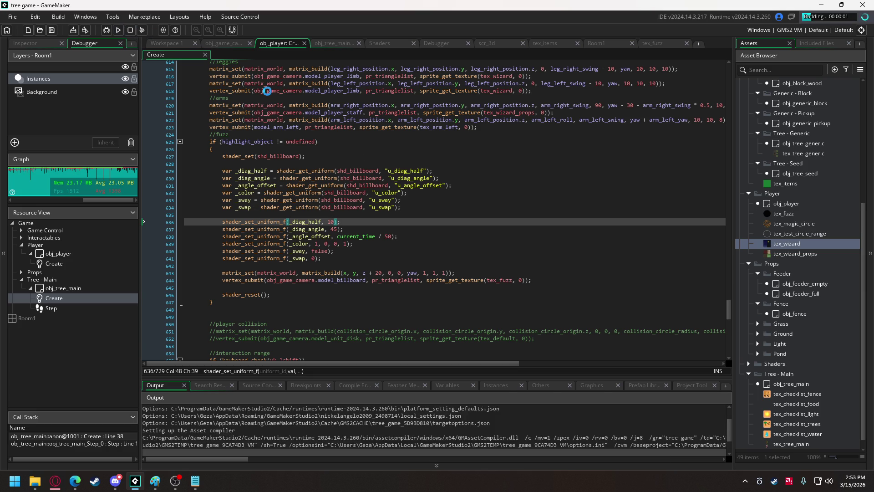
# Step: Walk the witch around the trees to check the fuzz, then close the game
pyautogui.press('w')
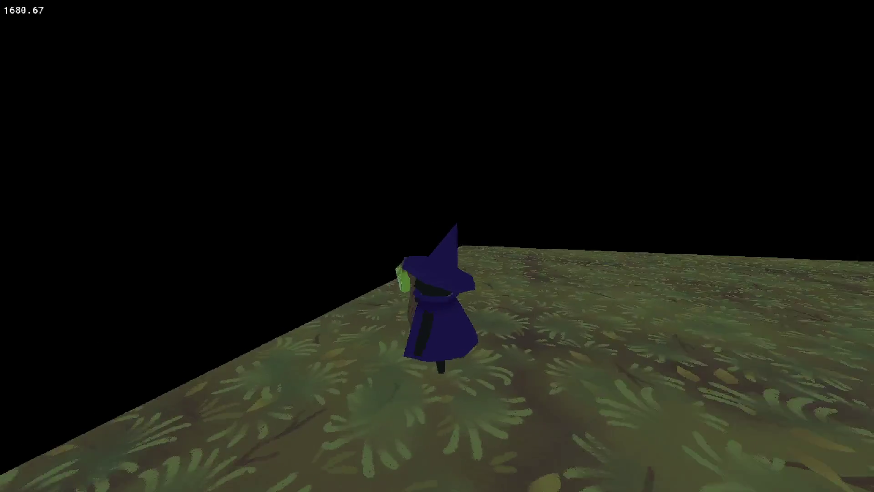
pyautogui.press('w')
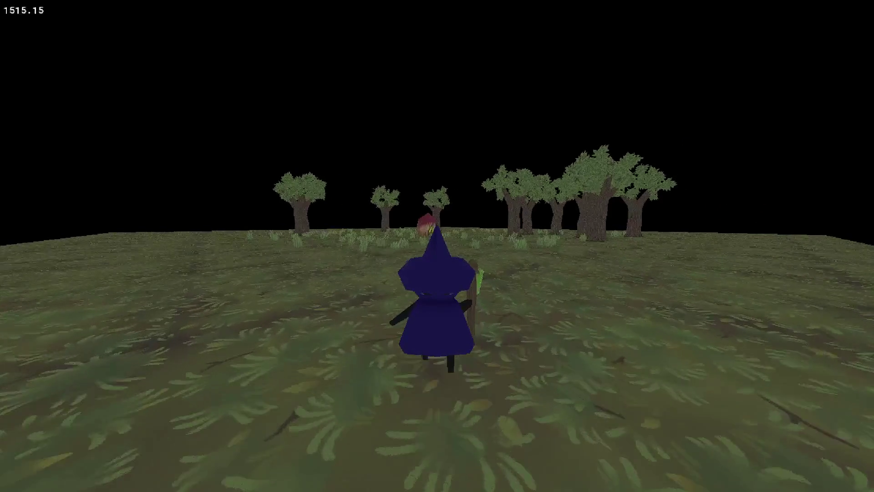
pyautogui.press('w')
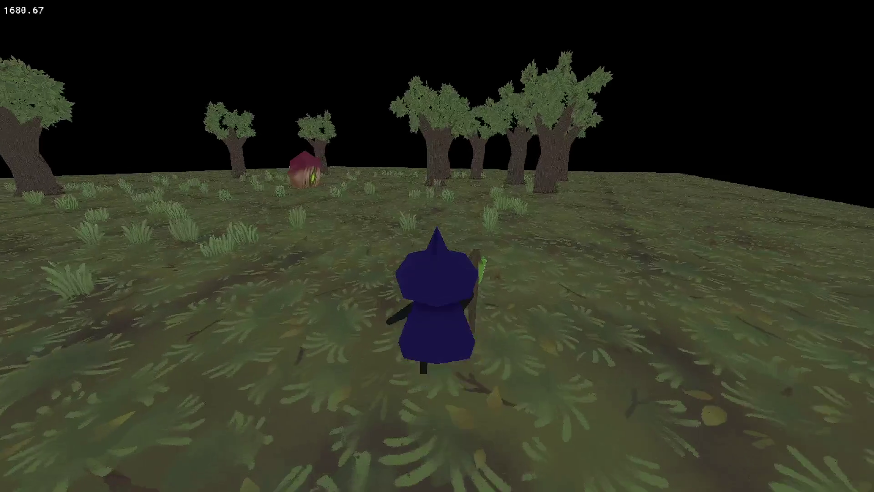
pyautogui.press('w')
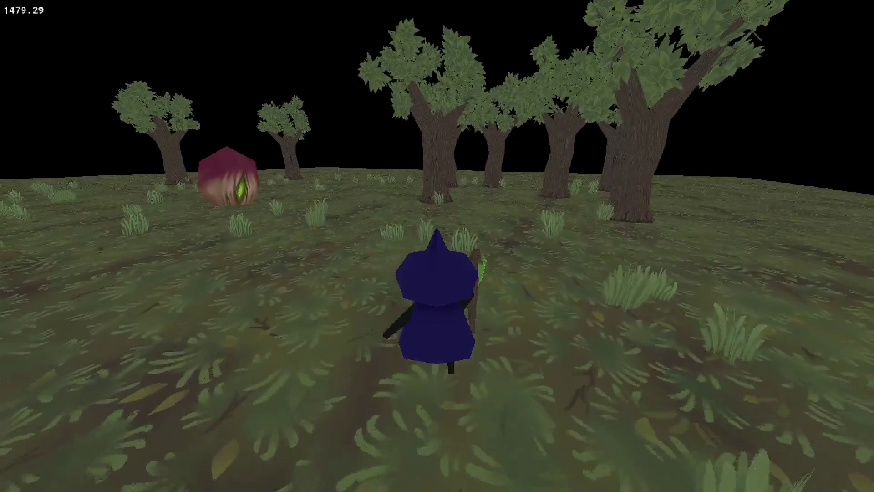
pyautogui.press('s')
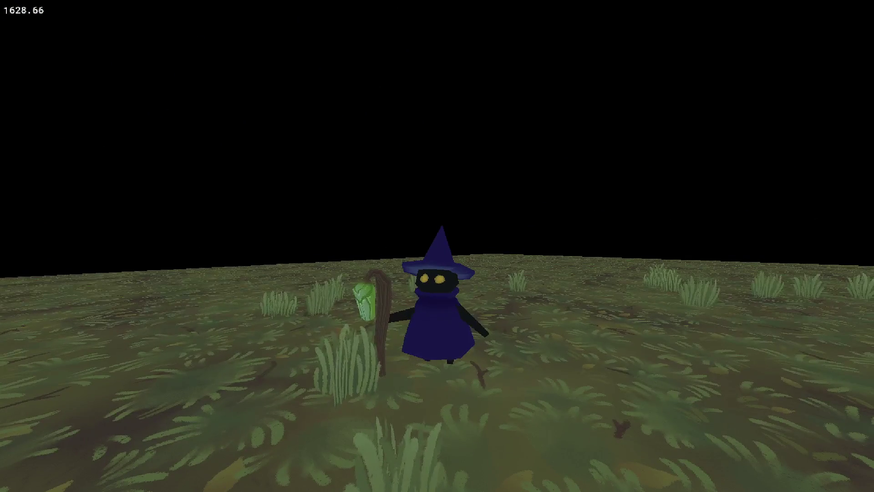
pyautogui.press('Escape')
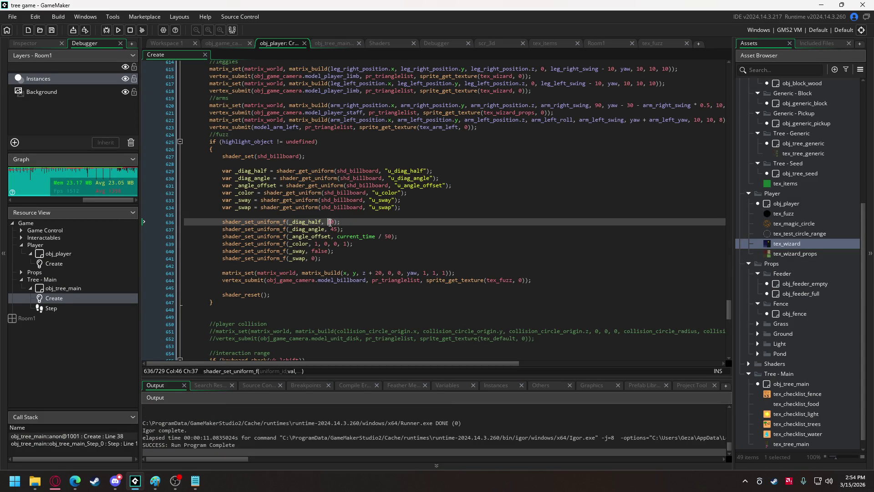
# Step: Enlarge the fuzz half-size to 20 and preview it in the game
pyautogui.write('2')
pyautogui.click(121, 28)
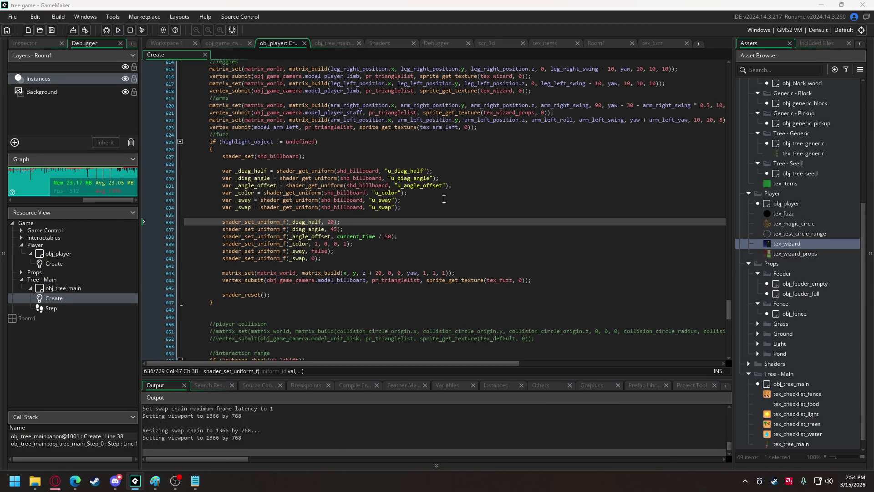
pyautogui.press('Escape')
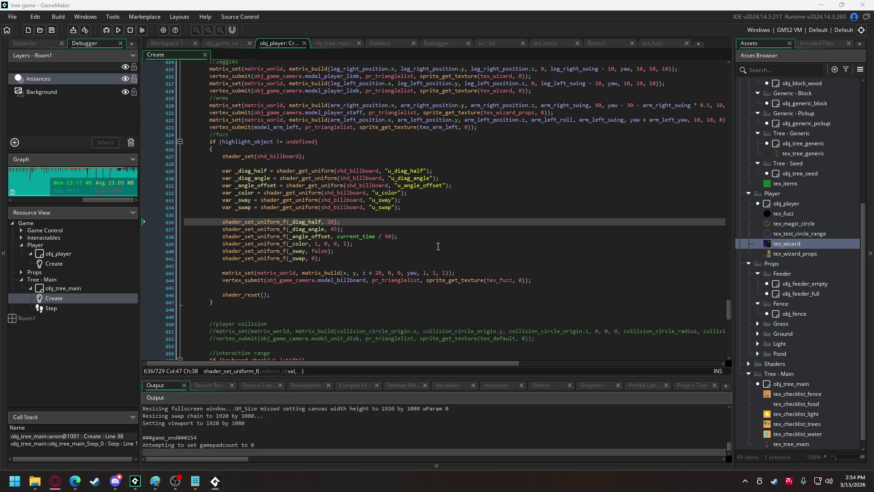
# Step: Remove the highlight_object != undefined check and its braces, and unindent the fuzz block
pyautogui.moveTo(231, 145); pyautogui.dragTo(178, 139)
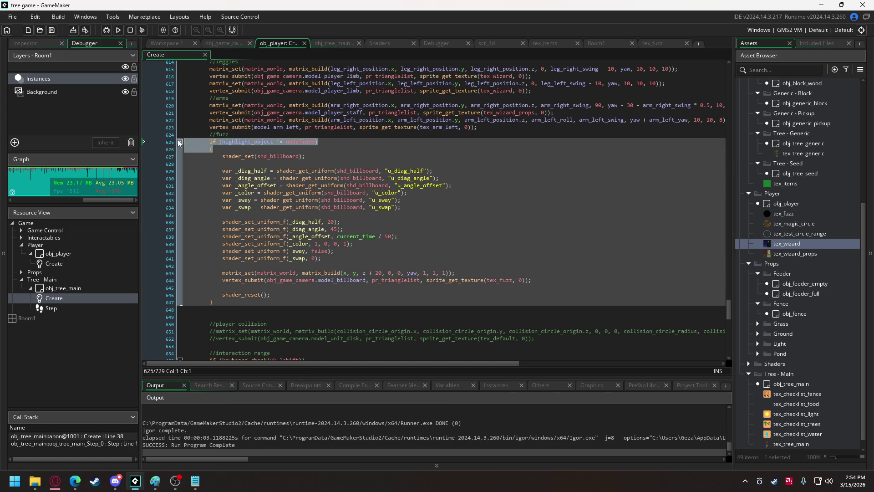
pyautogui.press('BackSpace')
pyautogui.moveTo(214, 303); pyautogui.dragTo(179, 296)
pyautogui.press('BackSpace')
pyautogui.moveTo(242, 289); pyautogui.dragTo(222, 151)
pyautogui.hotkey('shift', 'Tab')
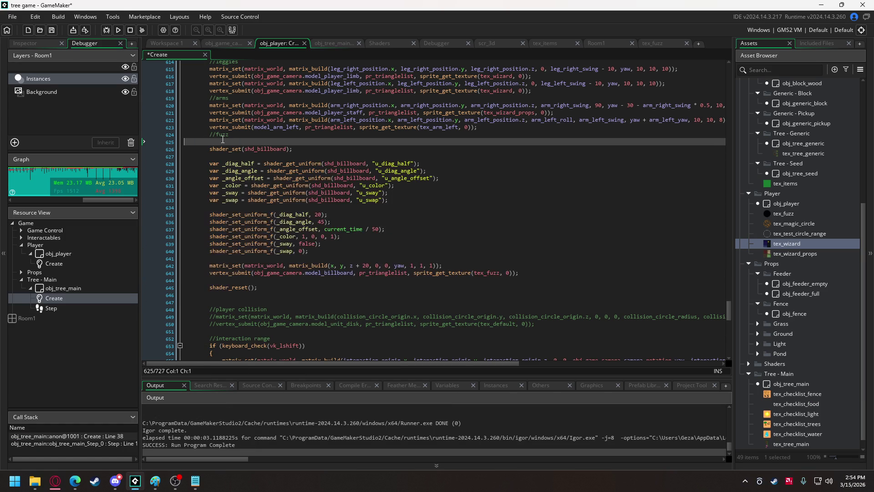
pyautogui.press('BackSpace')
# Step: Set the fuzz half-size to 5 and playtest with F5
pyautogui.doubleClick(318, 207)
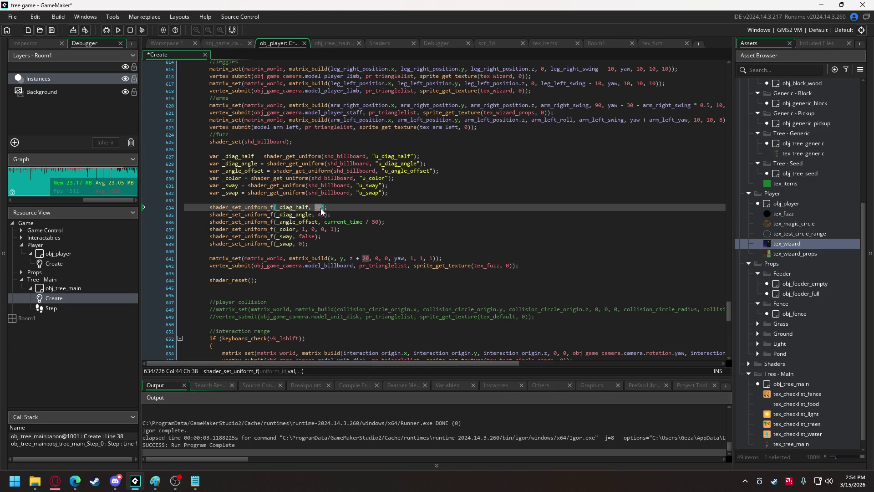
pyautogui.write('5')
pyautogui.press('F5')
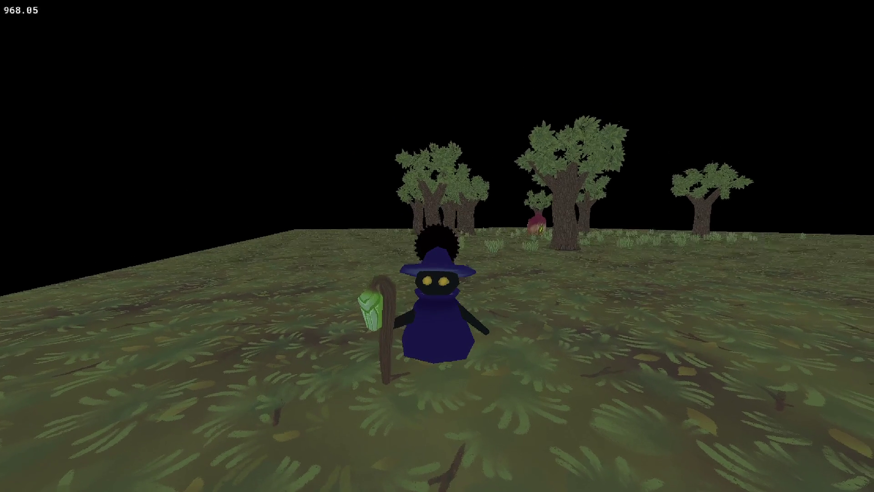
pyautogui.press('Escape')
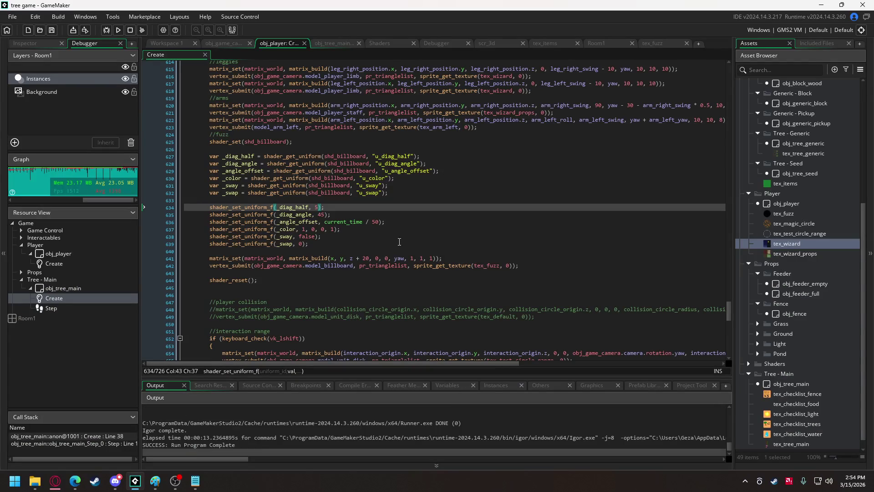
# Step: Raise the fuzz billboard to z + 15 and check it in the game
pyautogui.moveTo(325, 223); pyautogui.dragTo(377, 223)
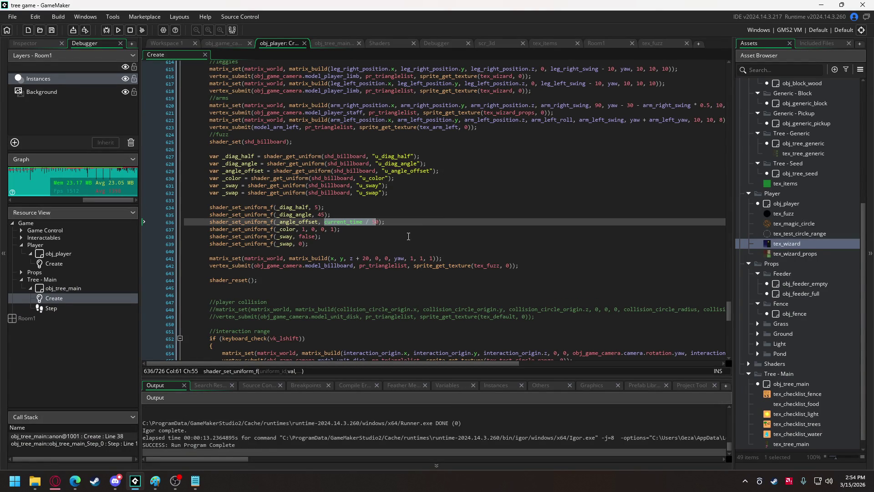
pyautogui.click(370, 259)
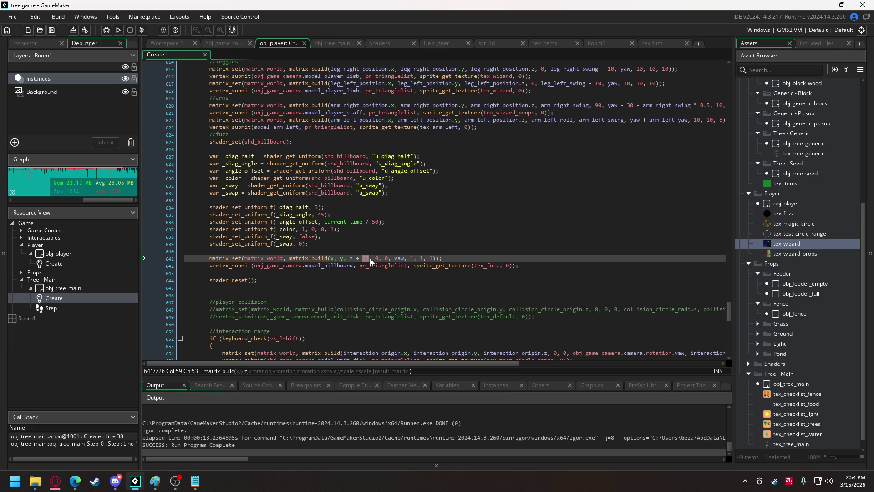
pyautogui.press('BackSpace')
pyautogui.write('5')
pyautogui.press('F5')
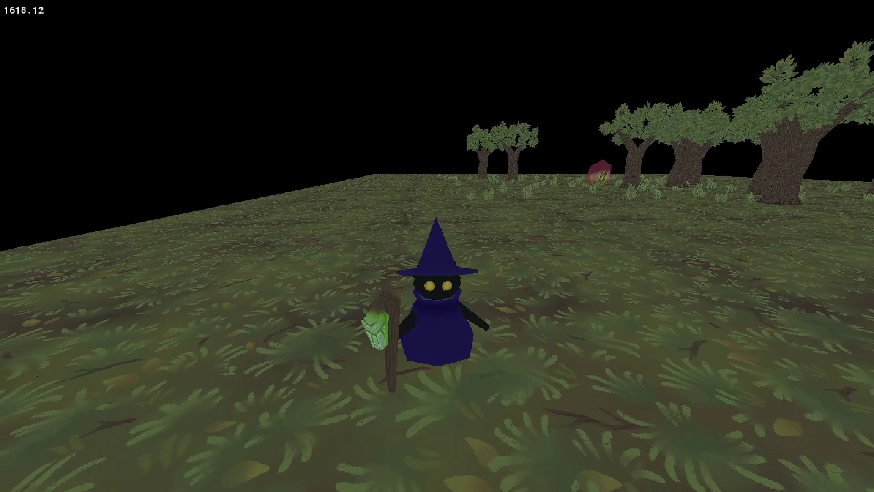
pyautogui.hotkey('alt', 'Tab')
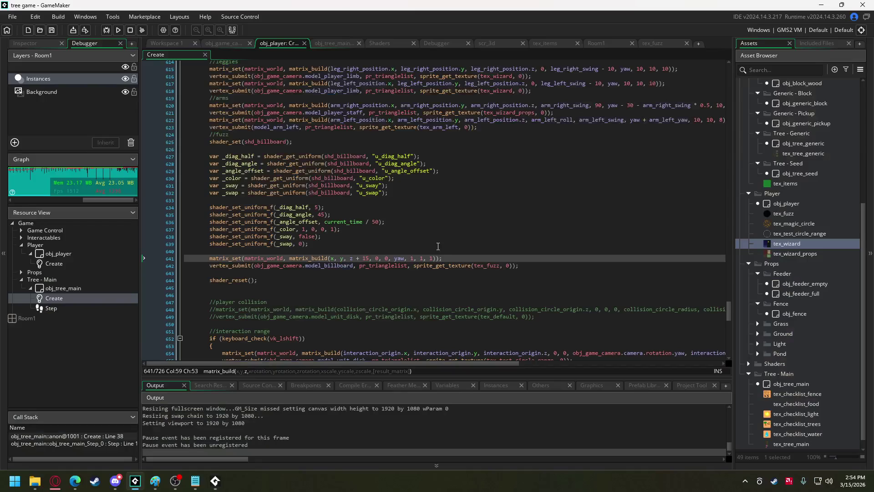
# Step: Change the fuzz half-size to 5.5 with height z + 14, then rerun the game
pyautogui.doubleClick(317, 207)
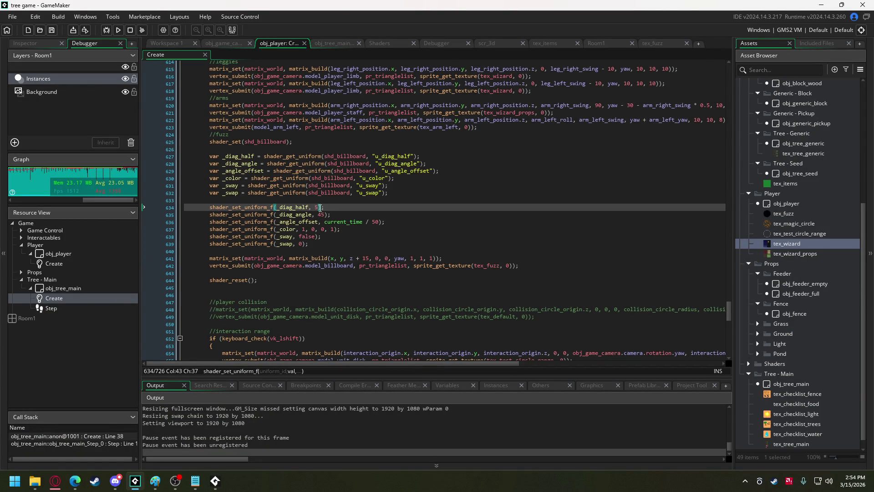
pyautogui.write('0')
pyautogui.click(368, 258)
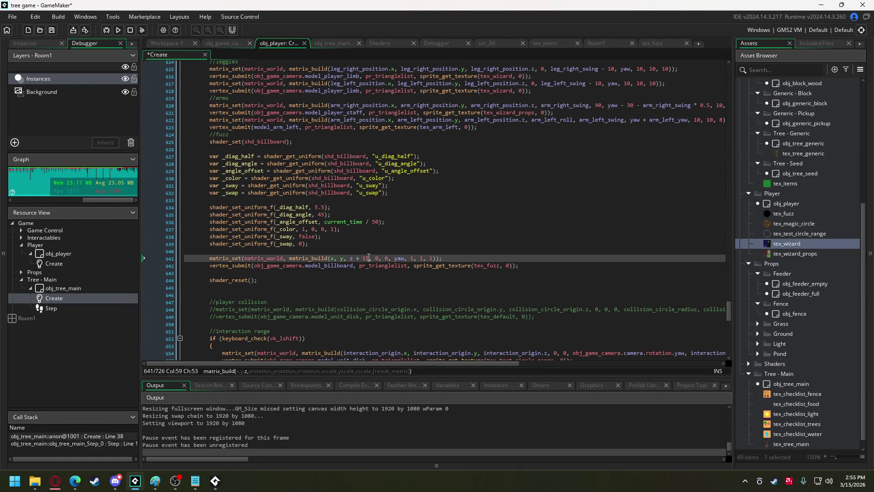
pyautogui.write('0')
pyautogui.click(124, 31)
pyautogui.click(462, 256)
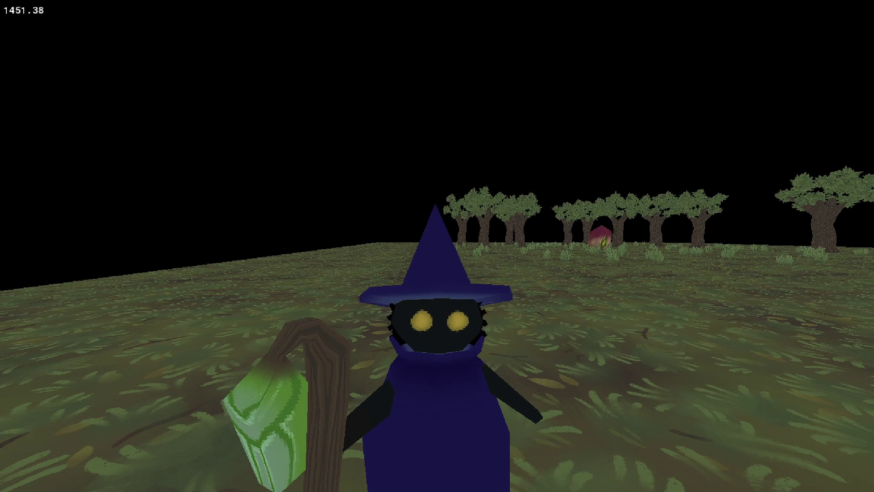
pyautogui.hotkey('alt', 'Tab')
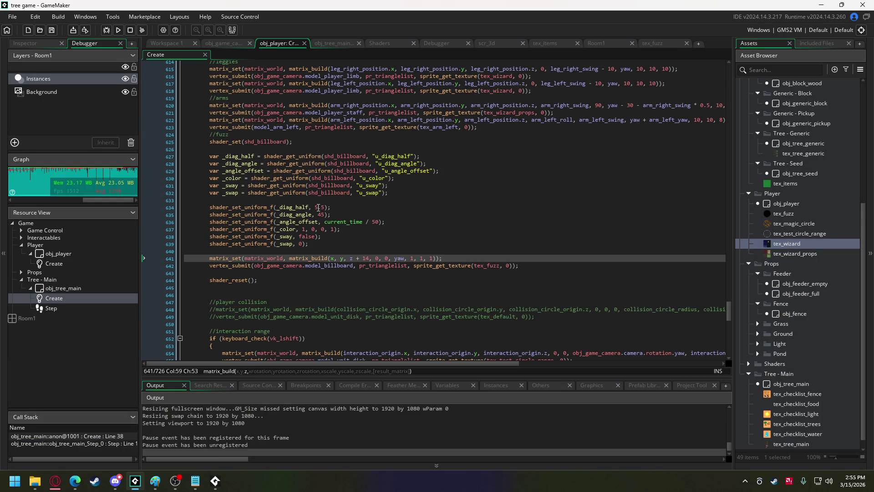
# Step: Try the fuzz billboard at z + 14.5 in a restarted game
pyautogui.click(321, 207)
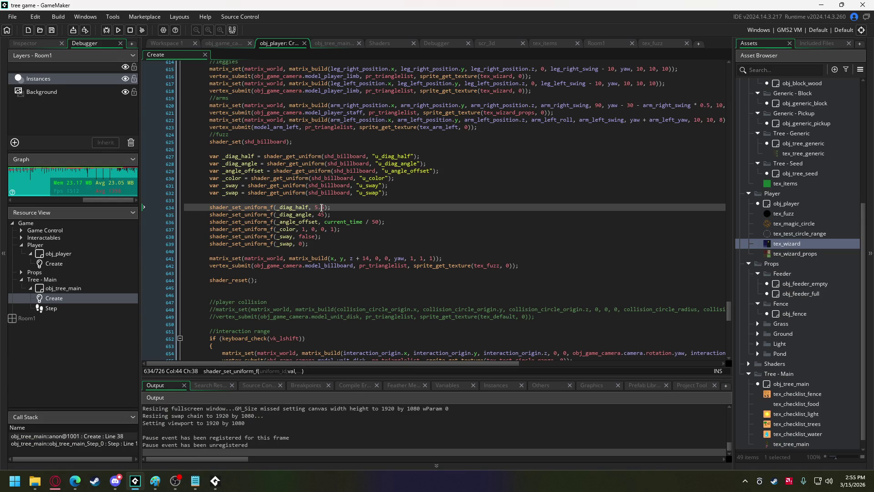
pyautogui.write('5')
pyautogui.click(370, 258)
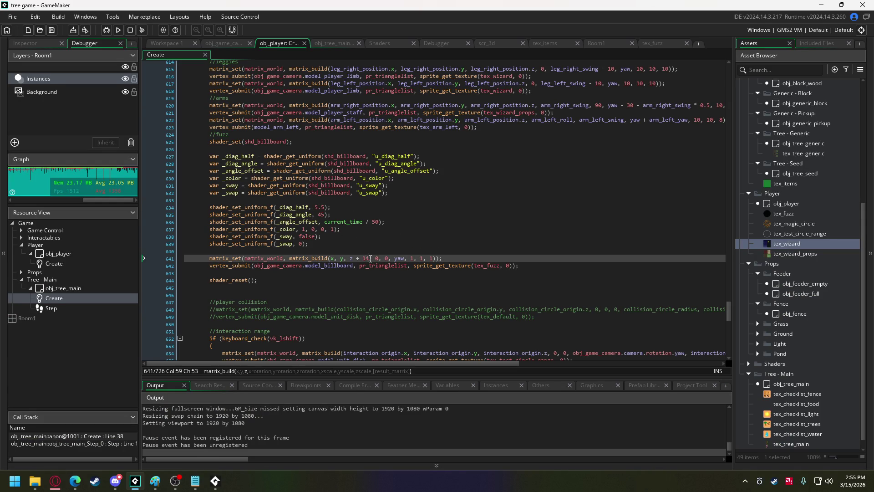
pyautogui.write('.5')
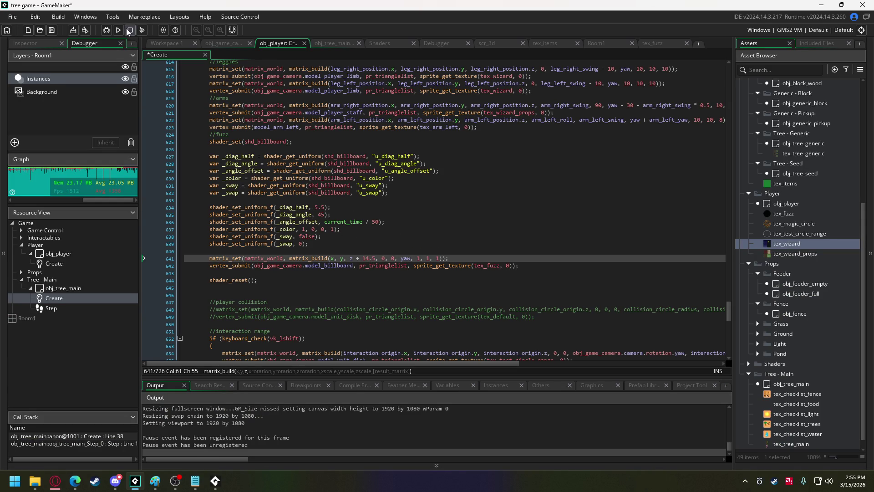
pyautogui.click(118, 30)
pyautogui.click(460, 256)
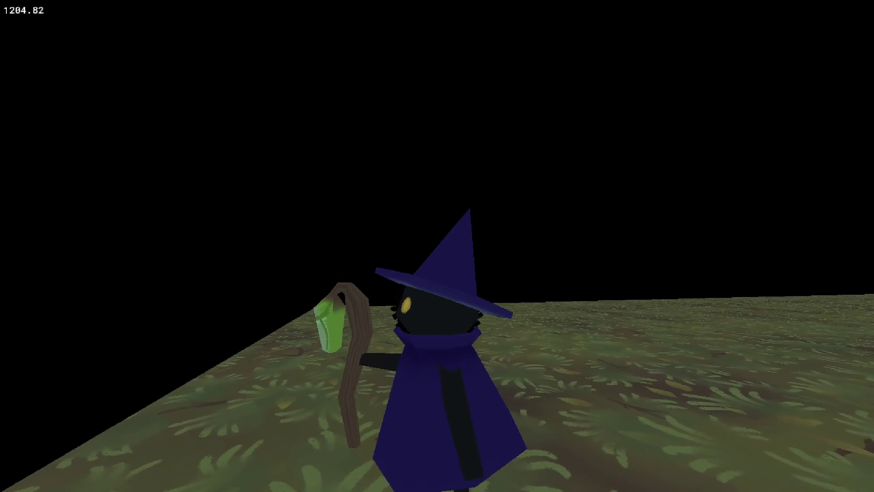
pyautogui.hotkey('alt', 'Tab')
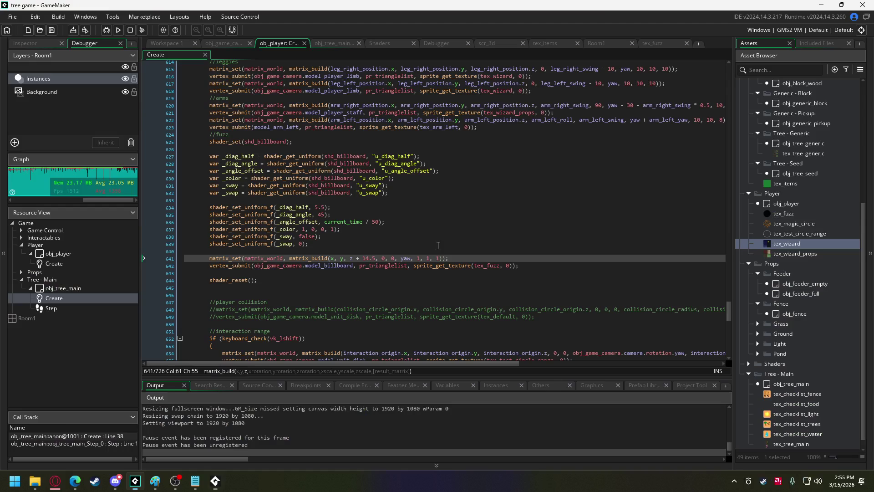
# Step: Adjust the fuzz height value and rerun the game to compare
pyautogui.press('BackSpace')
pyautogui.press('BackSpace')
pyautogui.press('BackSpace')
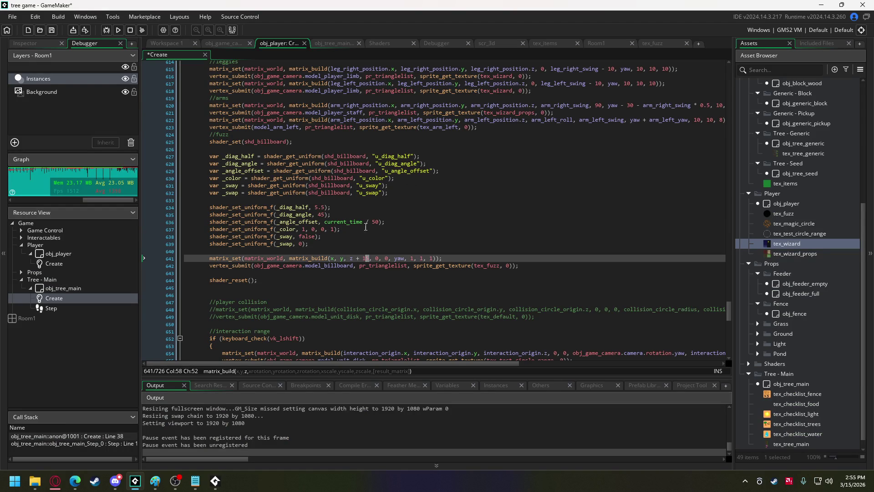
pyautogui.click(117, 30)
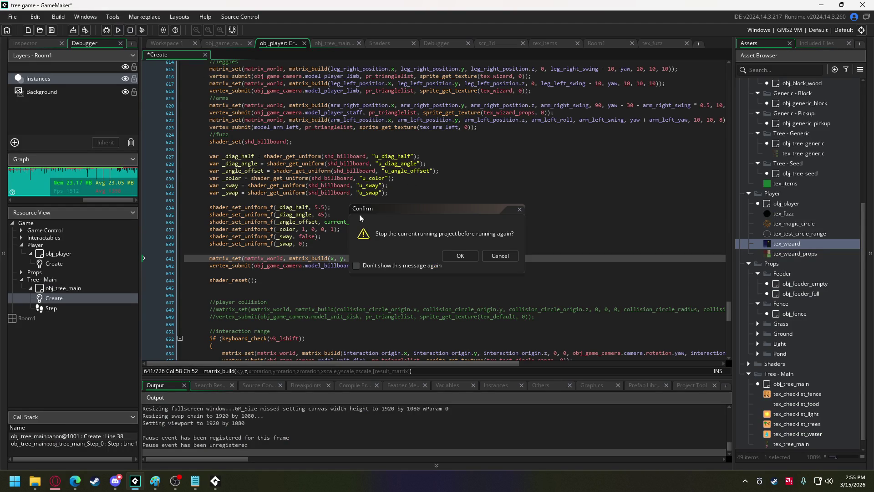
pyautogui.click(460, 257)
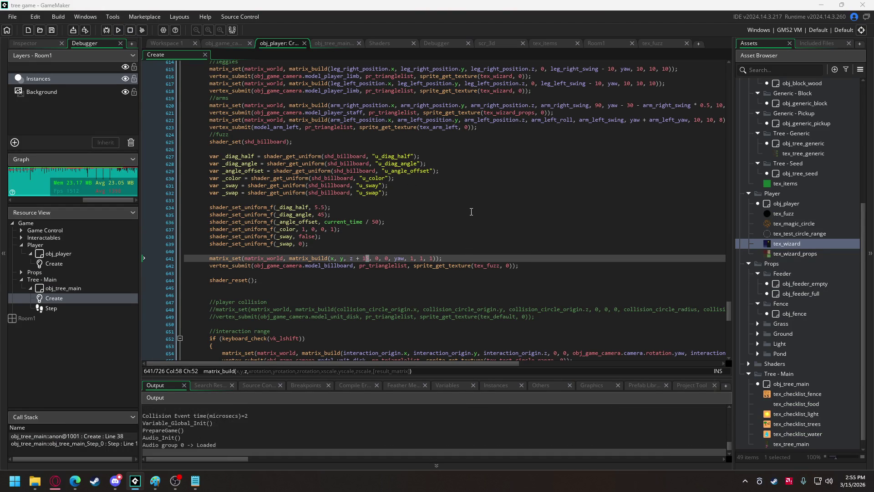
pyautogui.hotkey('alt', 'Tab')
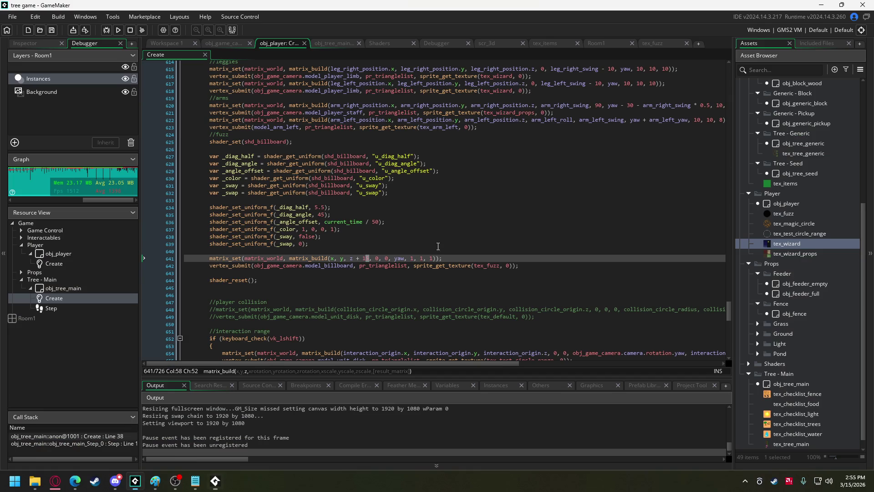
# Step: Settle the fuzz height back to z + 14 and run a final check
pyautogui.write('4.5')
pyautogui.moveTo(370, 259); pyautogui.dragTo(376, 263)
pyautogui.press('BackSpace')
pyautogui.click(118, 30)
pyautogui.click(471, 255)
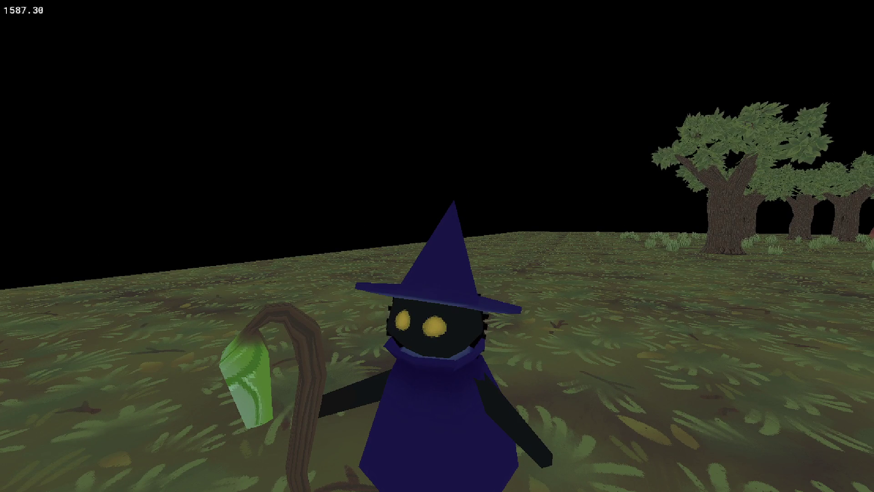
pyautogui.press('Escape')
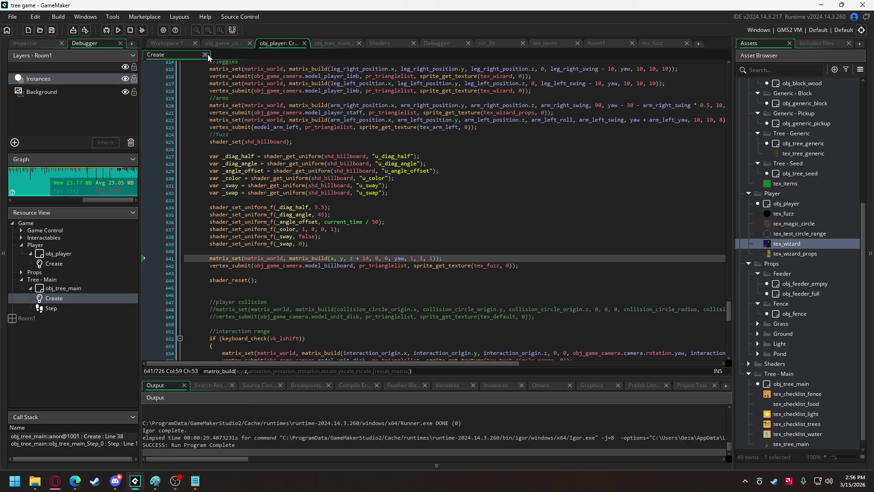
# Step: Make a 4x4 Rectangle Select patch of tex_wizard into a custom brush, then return to obj_player
pyautogui.click(649, 43)
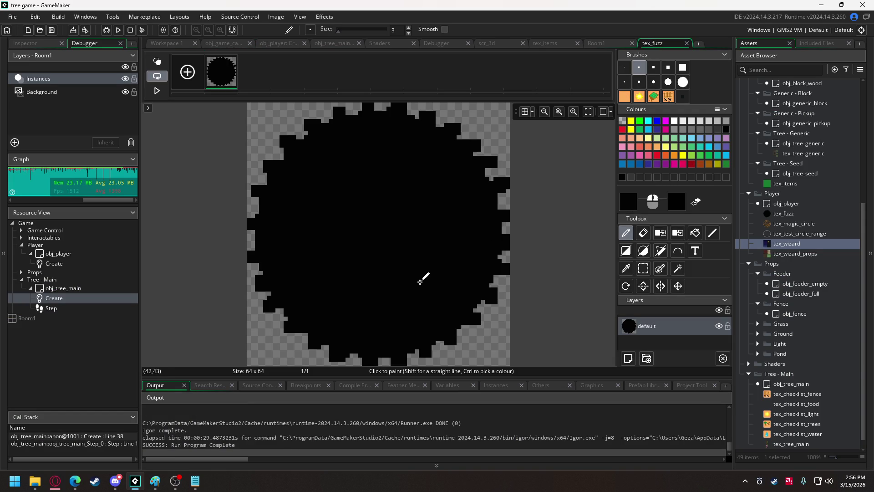
pyautogui.click(793, 244)
pyautogui.doubleClick(793, 243)
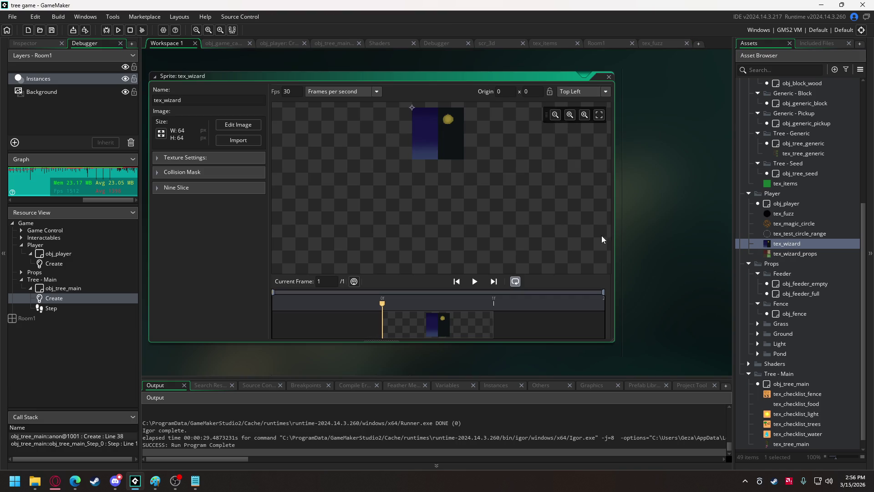
pyautogui.click(237, 125)
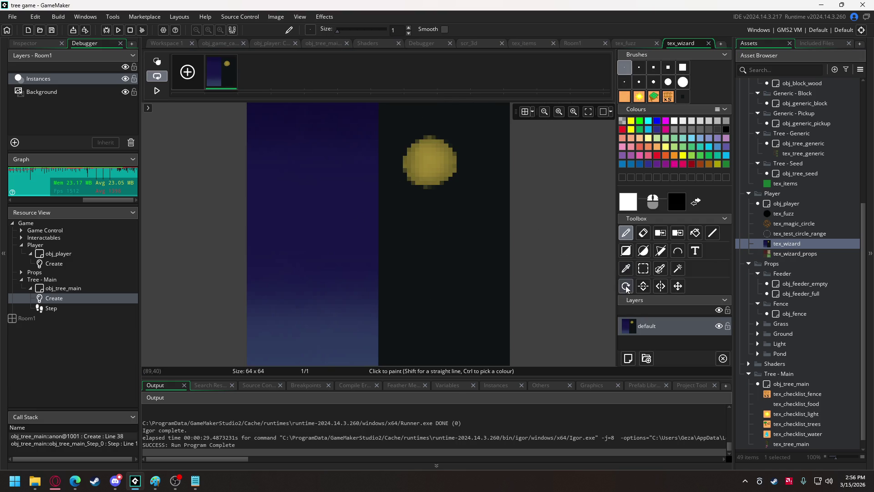
pyautogui.click(642, 268)
pyautogui.moveTo(461, 123); pyautogui.dragTo(473, 138)
pyautogui.hotkey('ctrl', 'b')
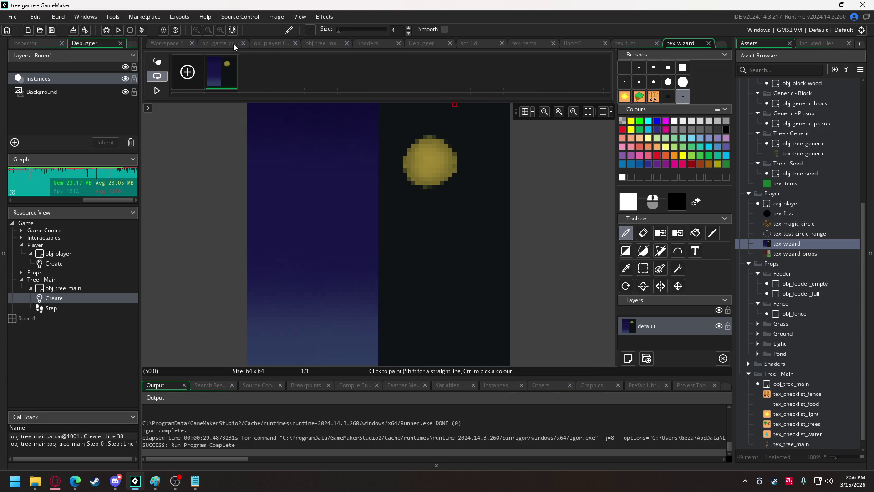
pyautogui.click(272, 44)
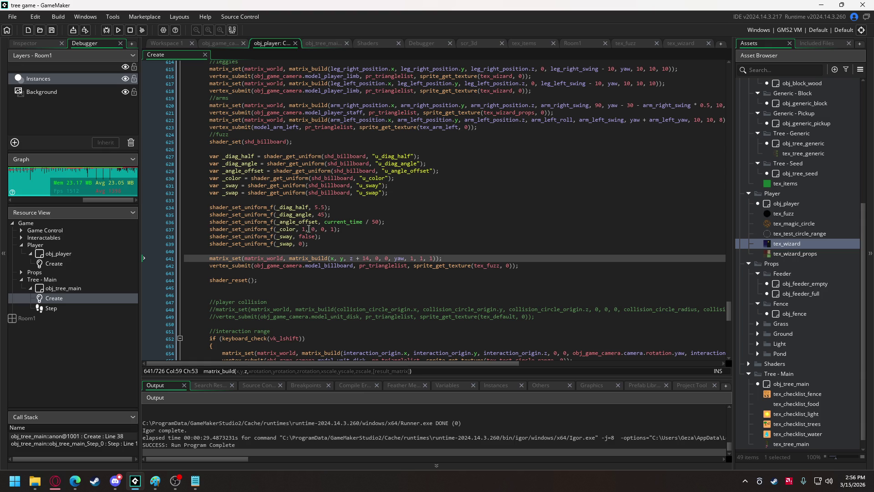
# Step: Change line 637's _color uniform to 1, 1, 1, 1 and playtest the white fuzz
pyautogui.doubleClick(323, 229)
pyautogui.write('1')
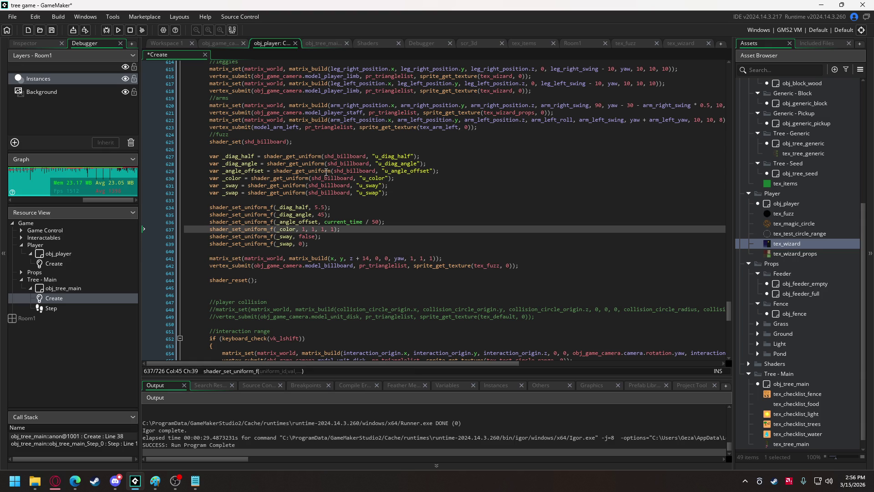
pyautogui.click(118, 30)
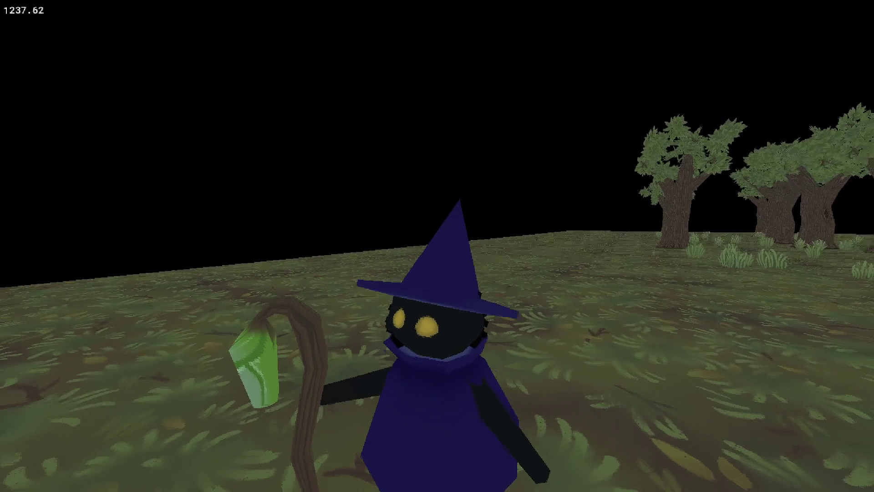
pyautogui.press('Escape')
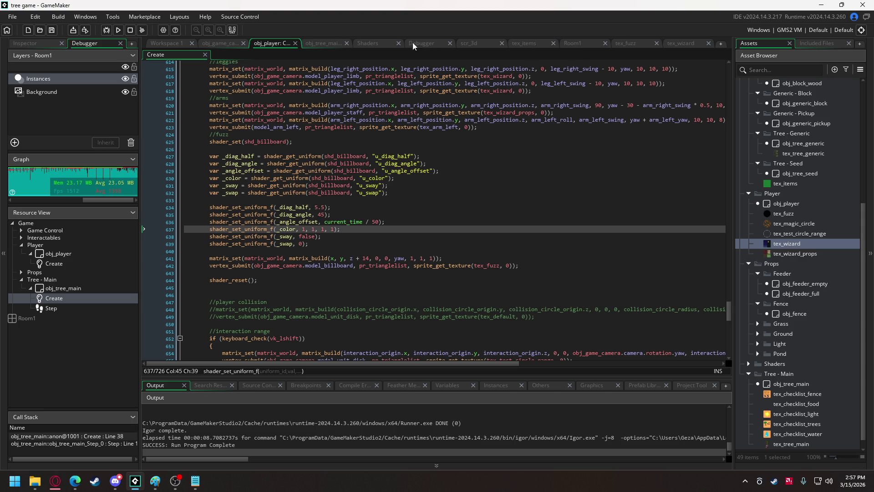
# Step: Inspect how u_color becomes the vertex colour in shd_billboard.vsh
pyautogui.click(377, 43)
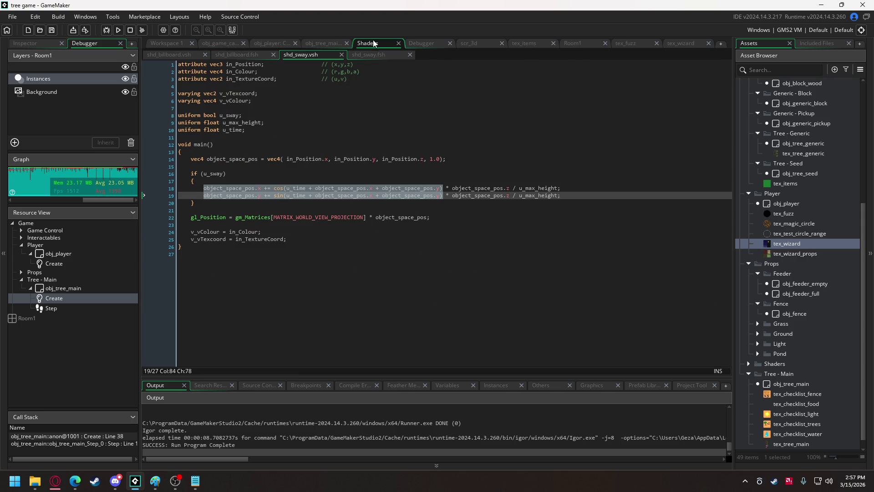
pyautogui.click(164, 54)
pyautogui.doubleClick(230, 159)
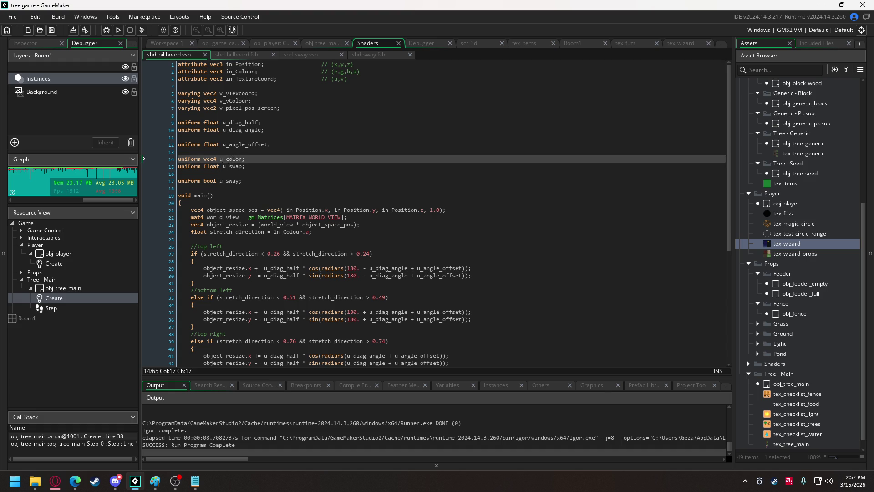
pyautogui.scroll(-8, 273, 196)
pyautogui.scroll(-7, 283, 203)
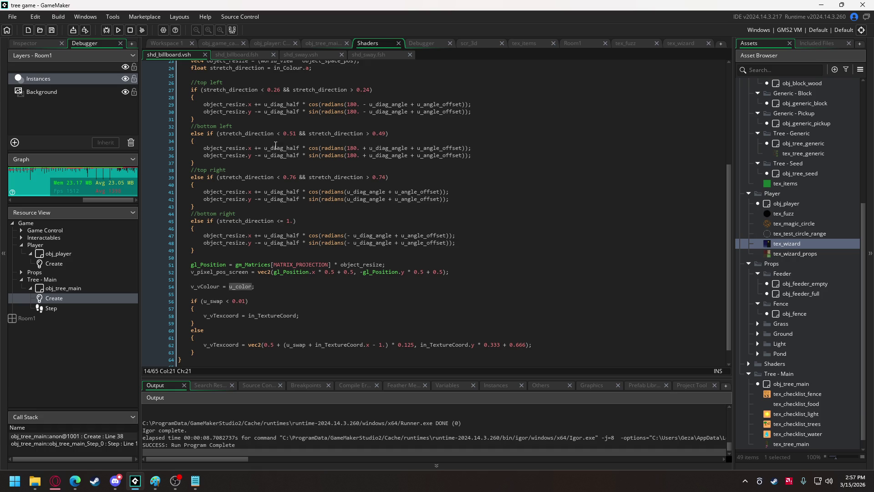
# Step: Playtest the game, turning the wizard with W, S and A, then bring up tex_fuzz
pyautogui.click(118, 29)
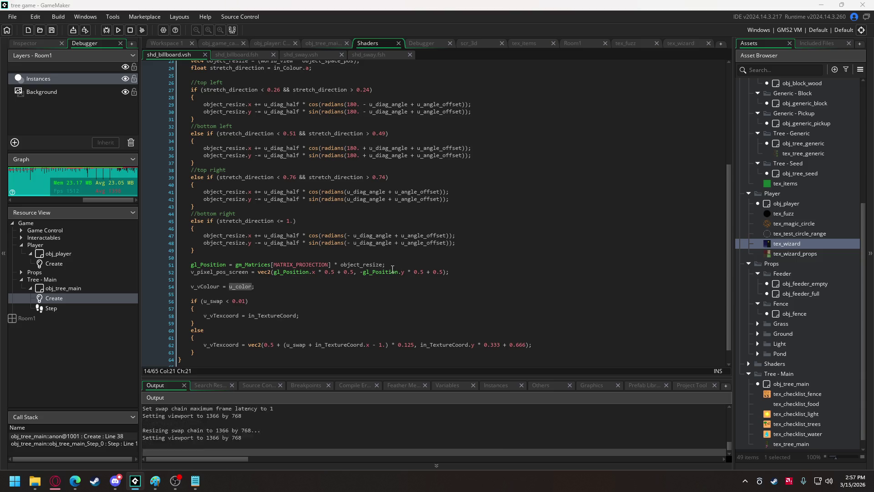
pyautogui.press('w')
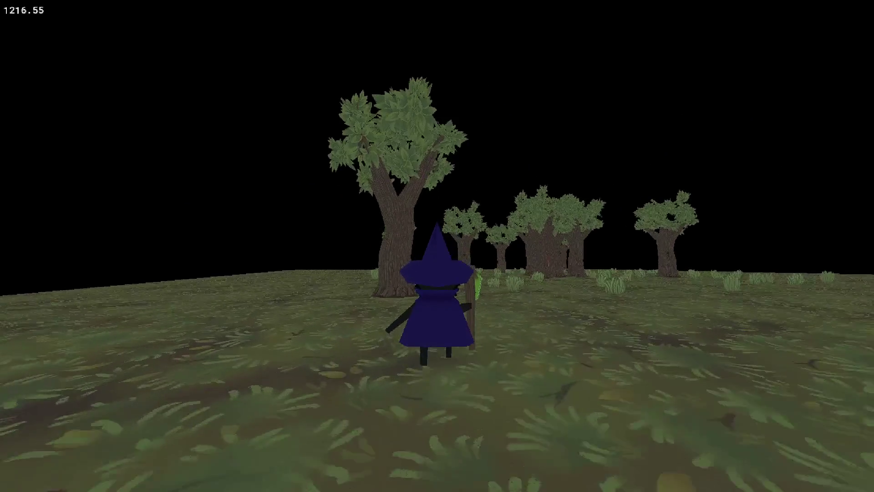
pyautogui.press('s')
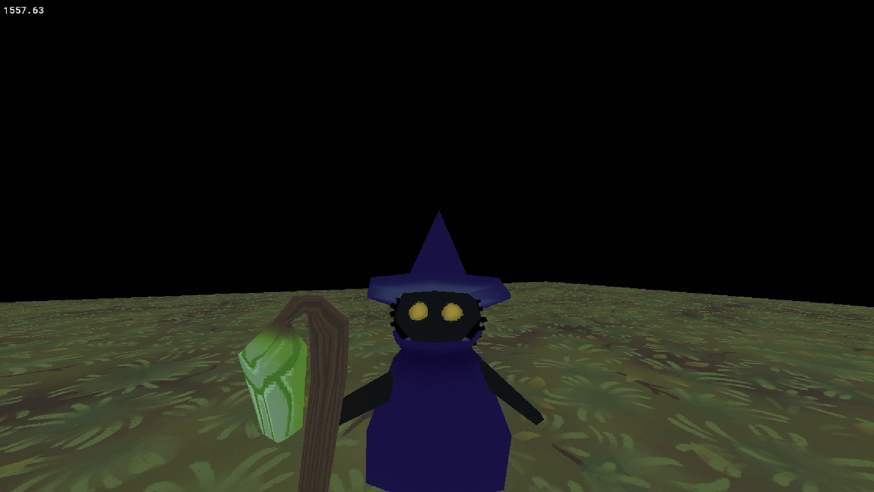
pyautogui.press('a')
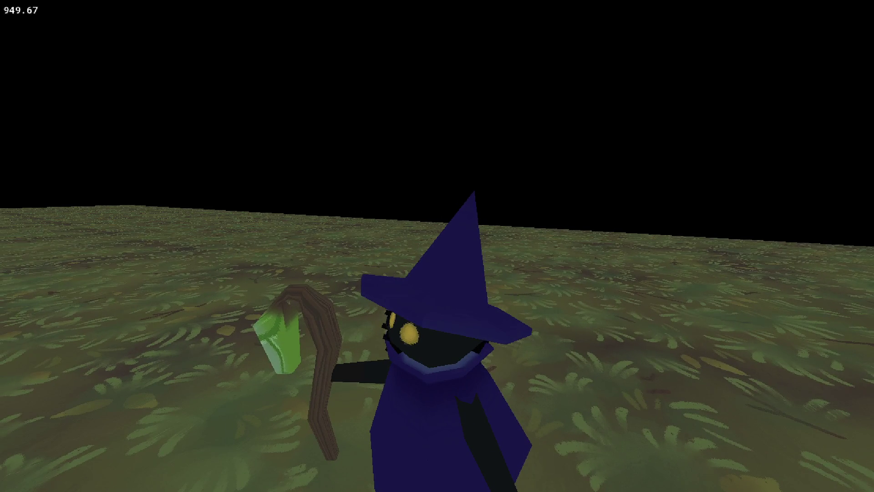
pyautogui.press('Escape')
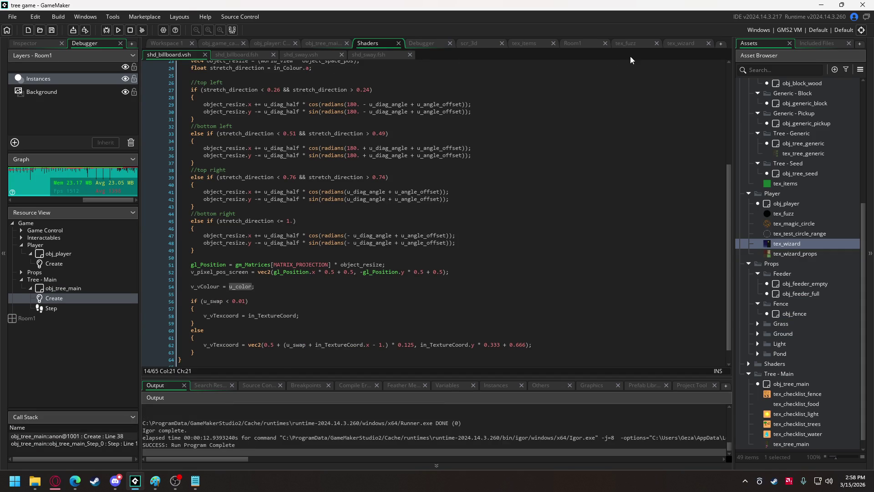
pyautogui.click(627, 44)
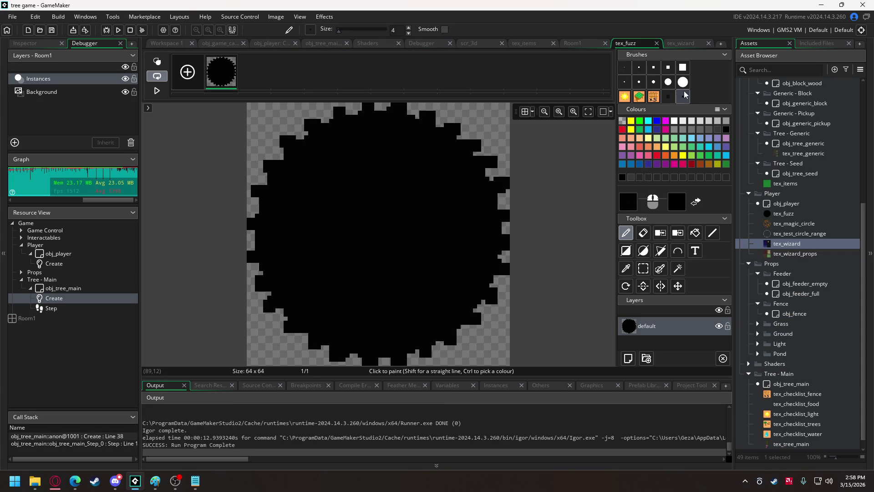
# Step: Fill the tex_fuzz circle with dark grey-teal 131919, then return to obj_player's Create code
pyautogui.click(269, 335)
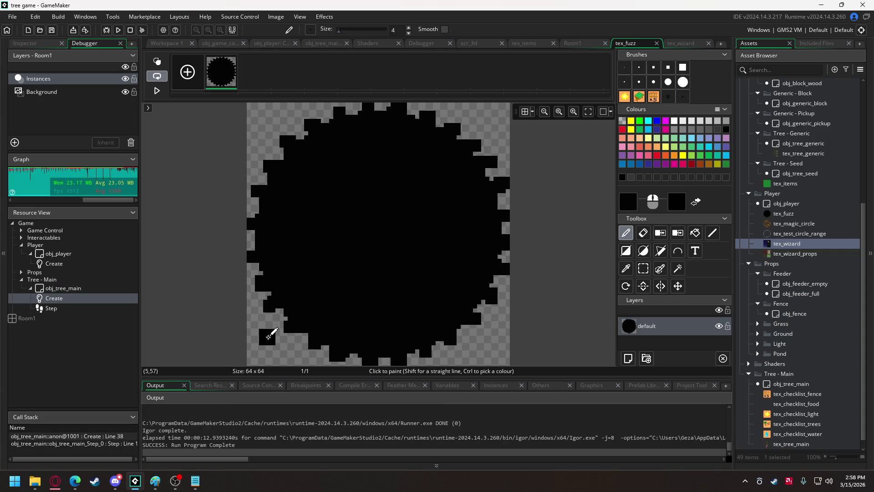
pyautogui.click(635, 206)
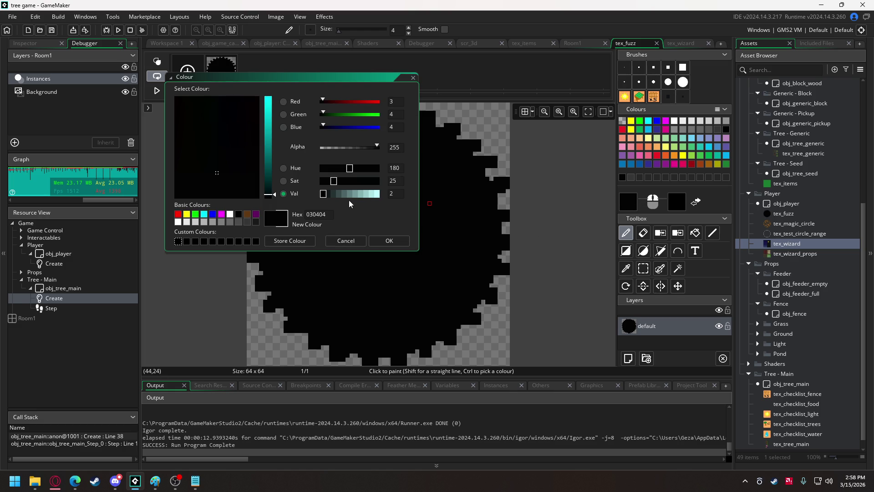
pyautogui.click(330, 195)
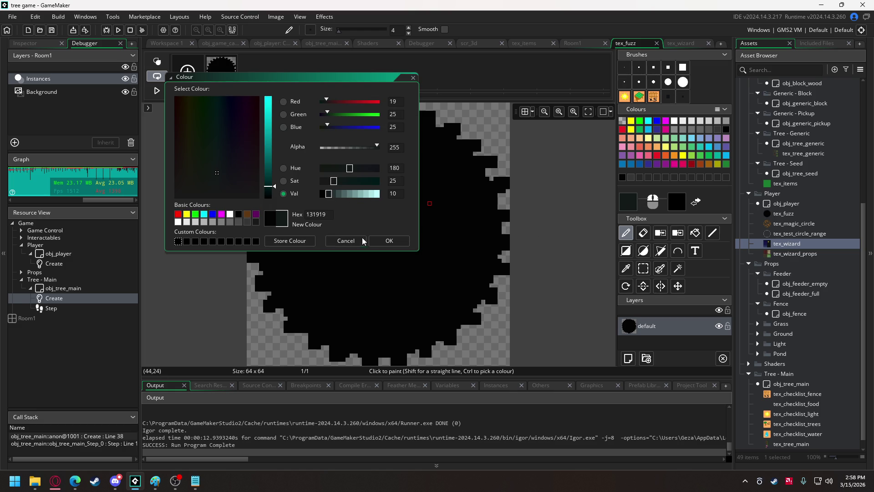
pyautogui.click(382, 239)
pyautogui.click(695, 233)
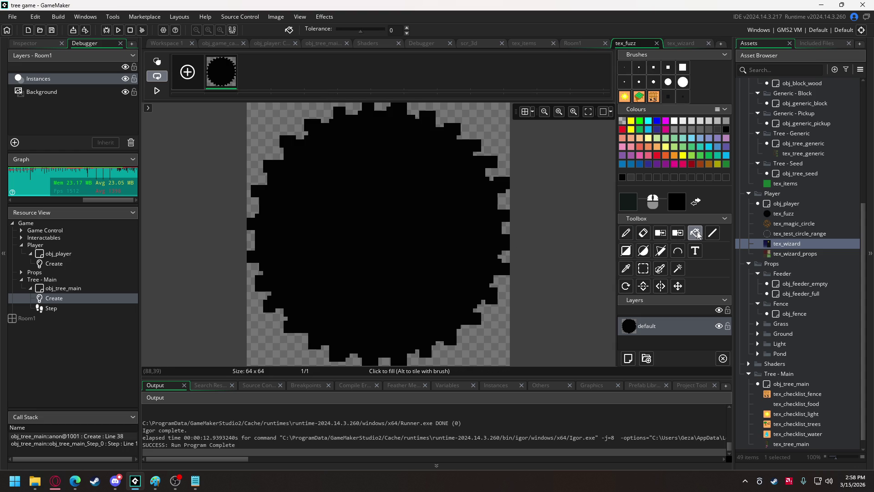
pyautogui.click(380, 236)
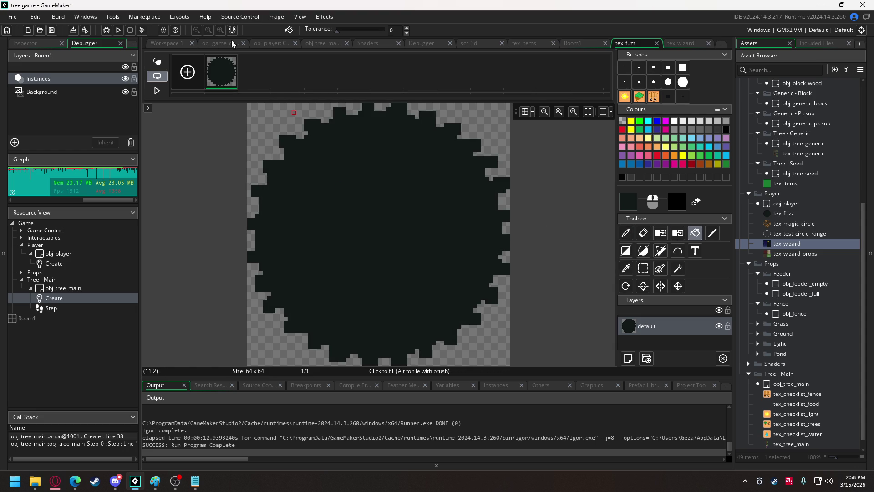
pyautogui.click(264, 43)
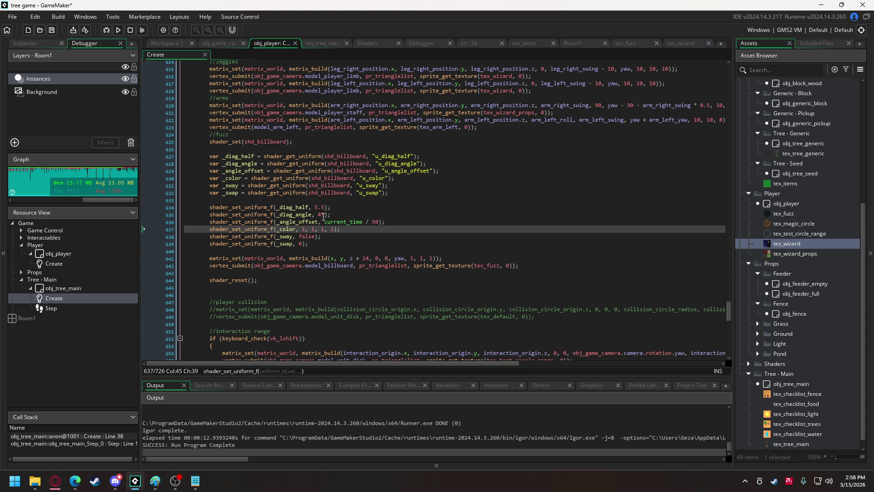
# Step: Set diag_half on line 634 to 5.25, playtest, then reopen tex_fuzz's paint colour picker
pyautogui.click(322, 207)
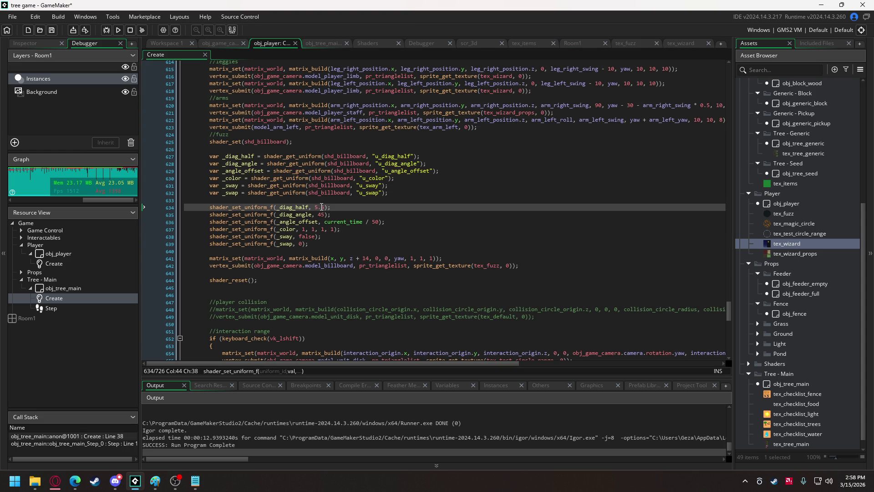
pyautogui.write('2')
pyautogui.click(118, 31)
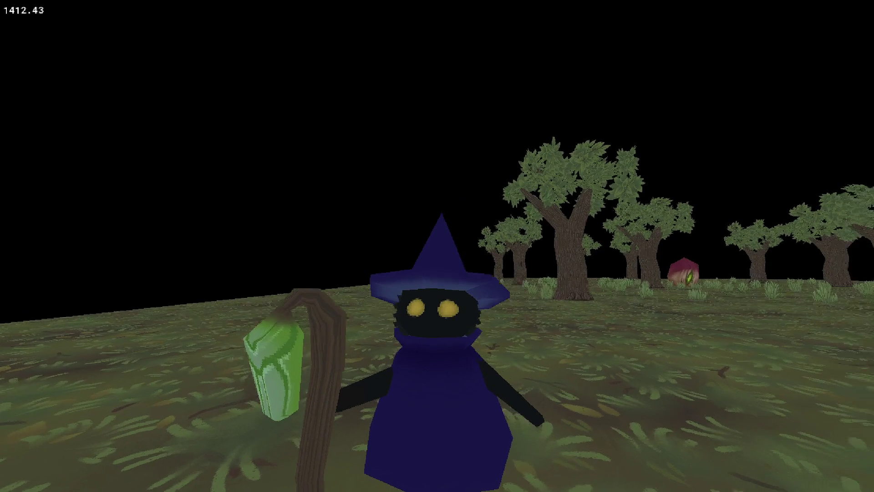
pyautogui.hotkey('alt', 'Tab')
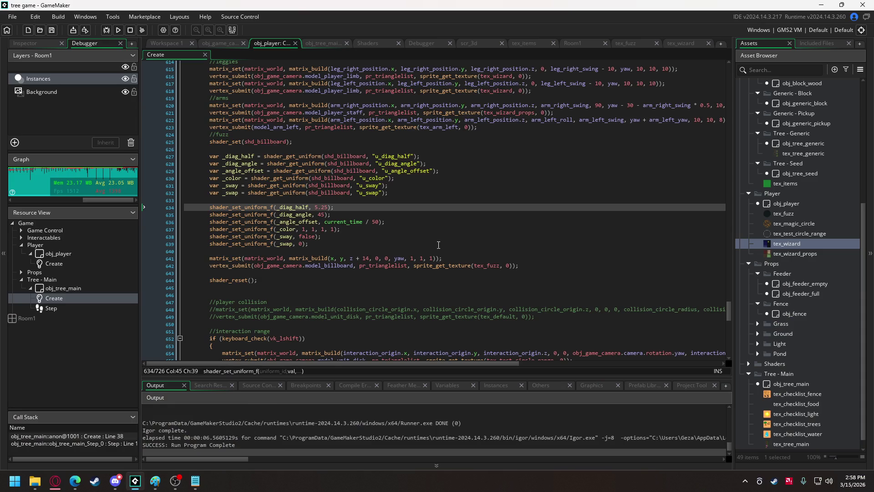
pyautogui.click(632, 46)
pyautogui.click(629, 201)
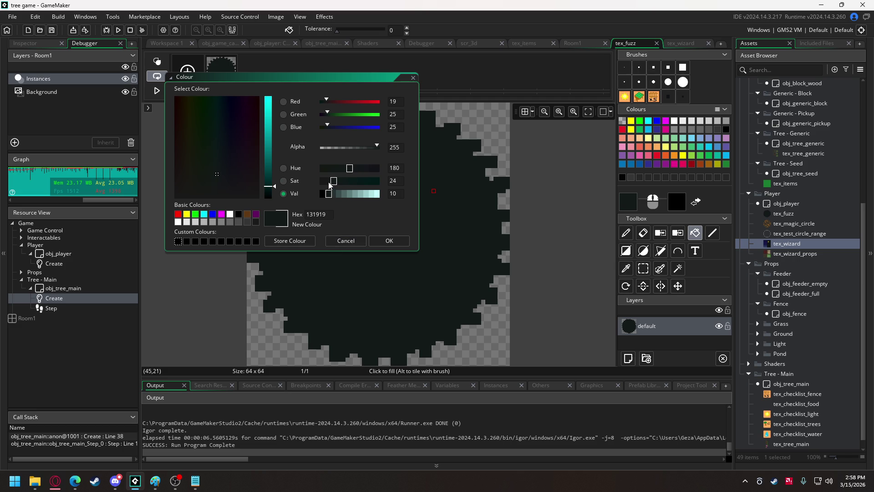
# Step: Try lower saturation and brighter values in the colour picker, then discard the change
pyautogui.click(329, 181)
pyautogui.click(376, 195)
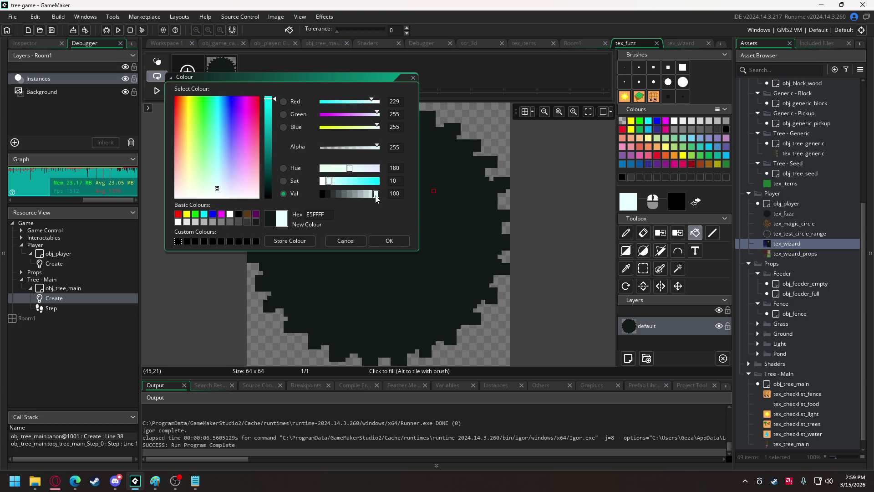
pyautogui.click(329, 195)
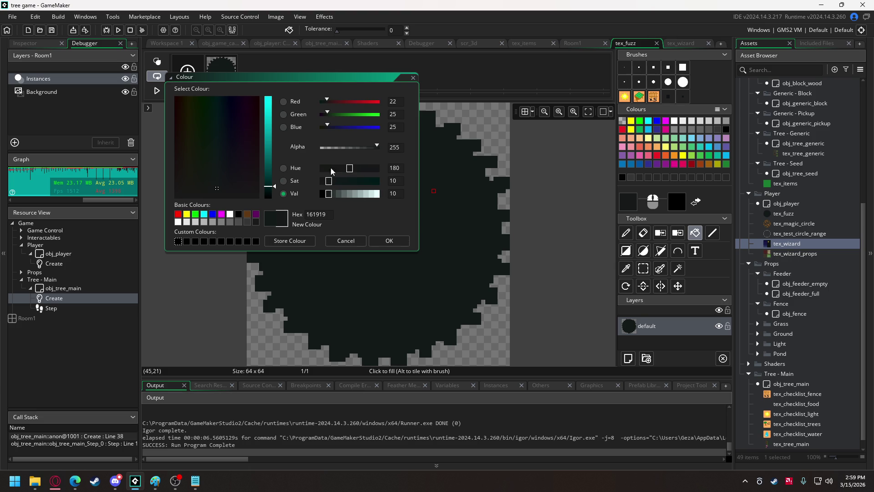
pyautogui.click(340, 241)
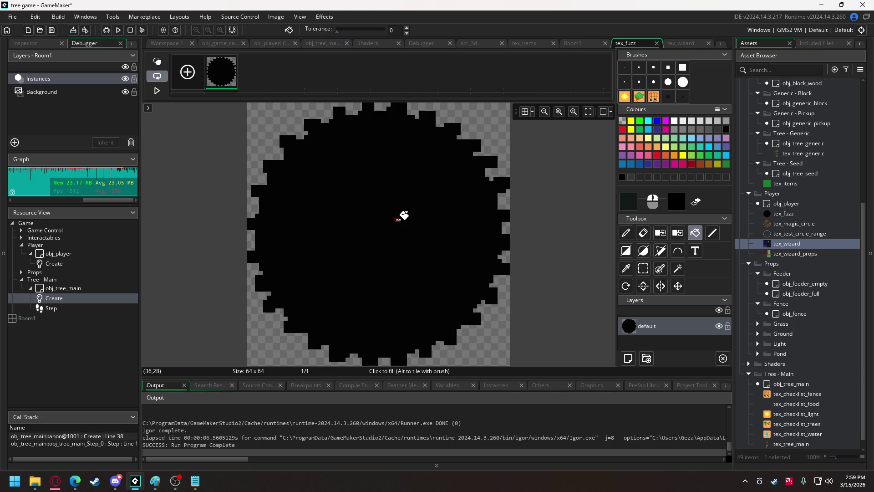
# Step: Sample the circle's colour and adjust it to near-black RGB 6, 8, 8
pyautogui.click(626, 268)
pyautogui.click(440, 248)
pyautogui.click(629, 201)
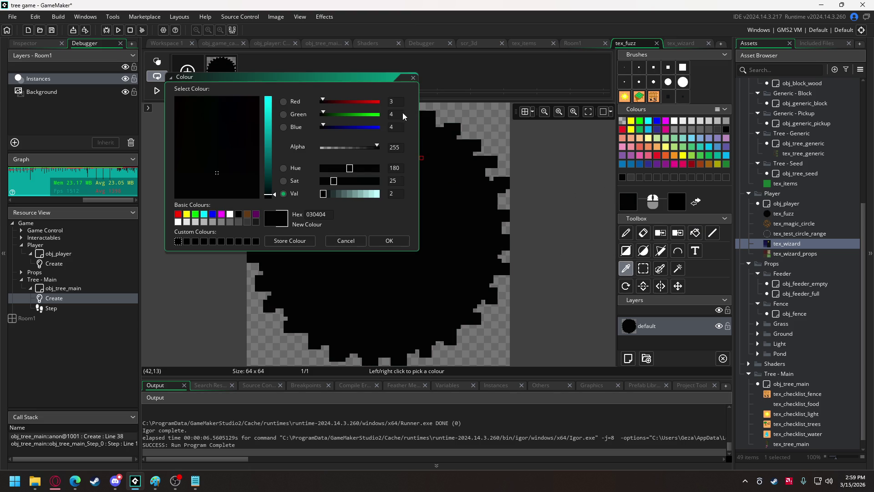
pyautogui.click(387, 107)
pyautogui.press('Tab')
pyautogui.press('Tab')
pyautogui.click(390, 241)
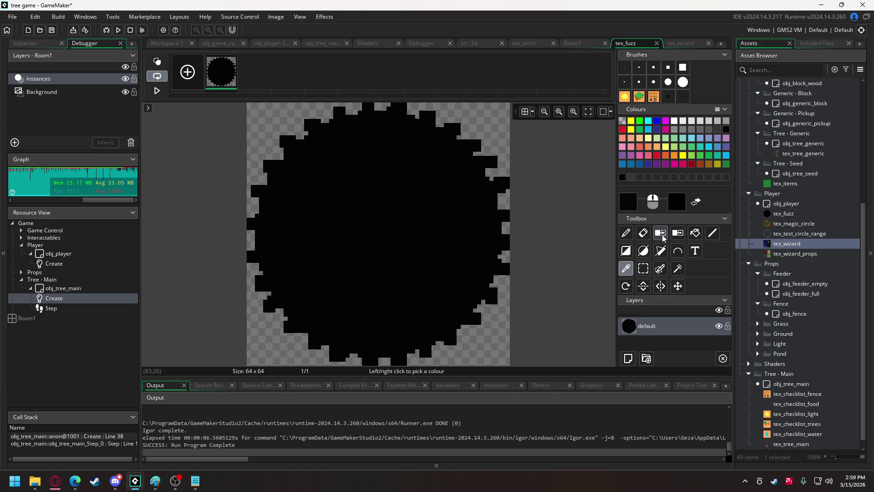
# Step: Refill the circle with the near-black colour and run the game to compare
pyautogui.click(695, 233)
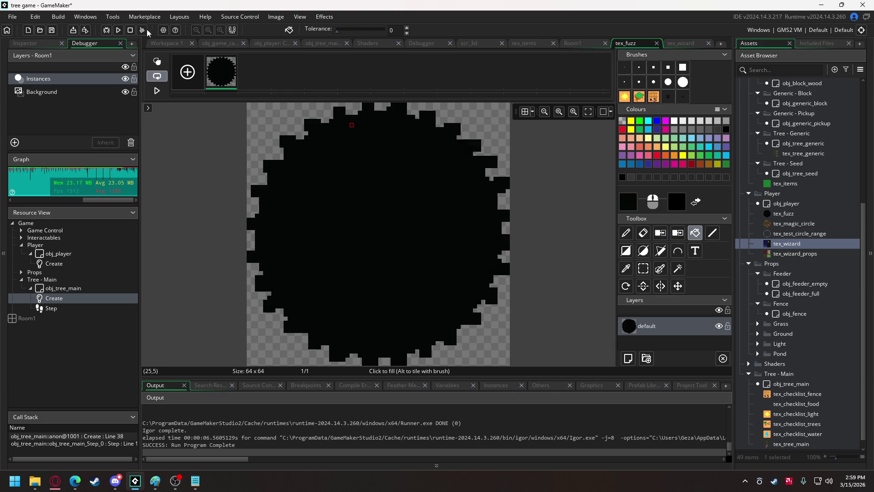
pyautogui.click(118, 30)
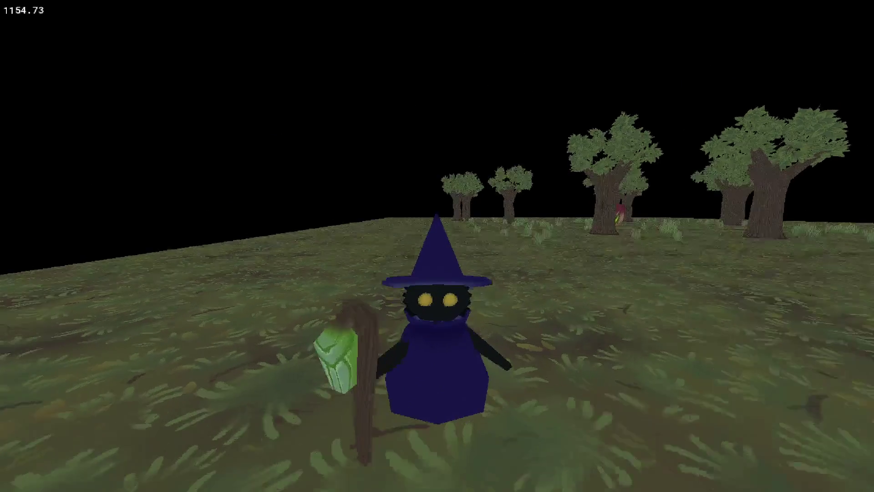
pyautogui.press('Escape')
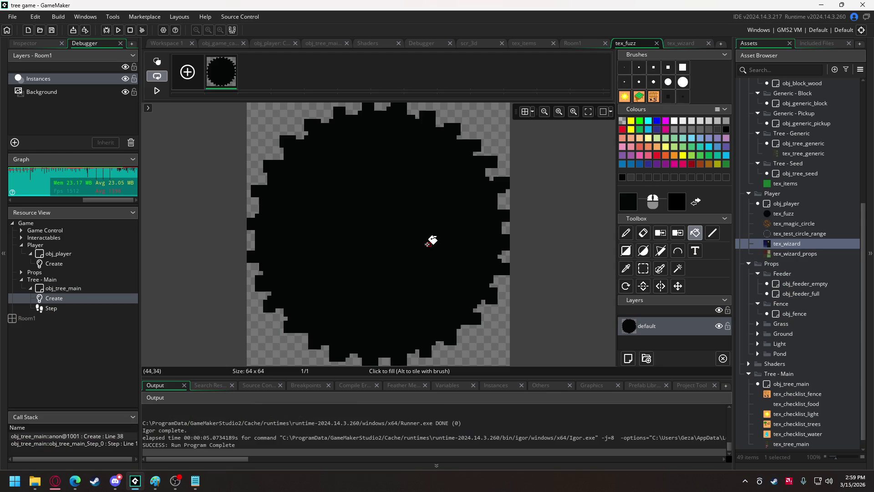
# Step: Set the paint colour to RGB 10, 10, 10 (0A0A0A)
pyautogui.click(628, 206)
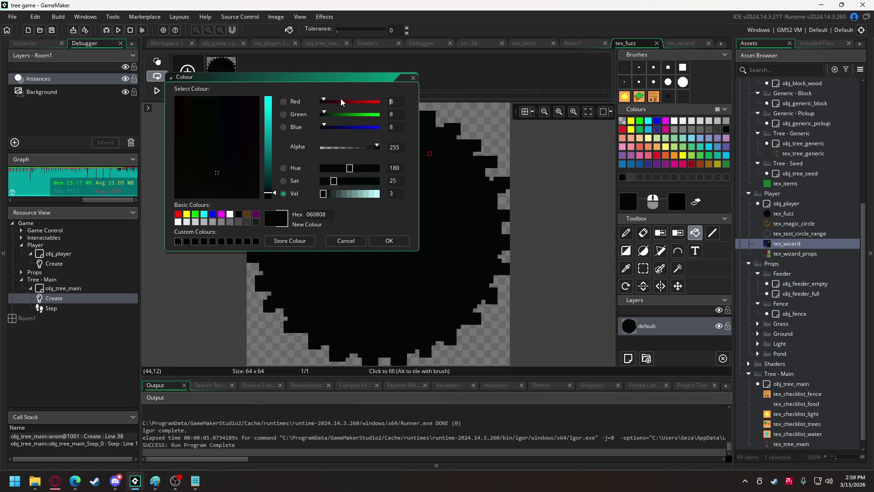
pyautogui.write('10')
pyautogui.click(395, 114)
pyautogui.write('10')
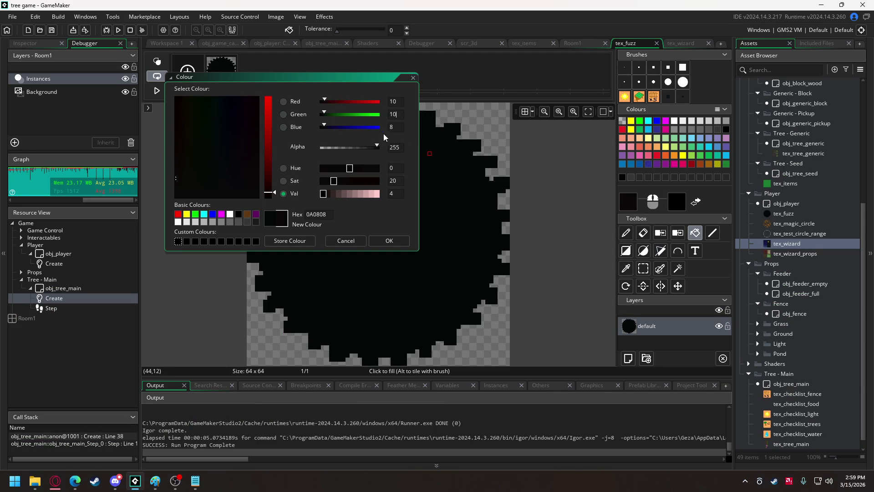
pyautogui.press('Tab')
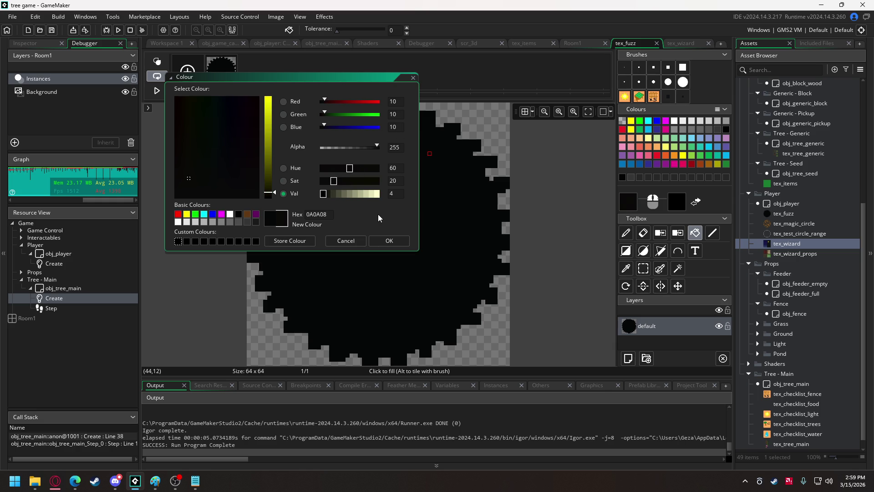
pyautogui.press('Tab')
pyautogui.click(381, 241)
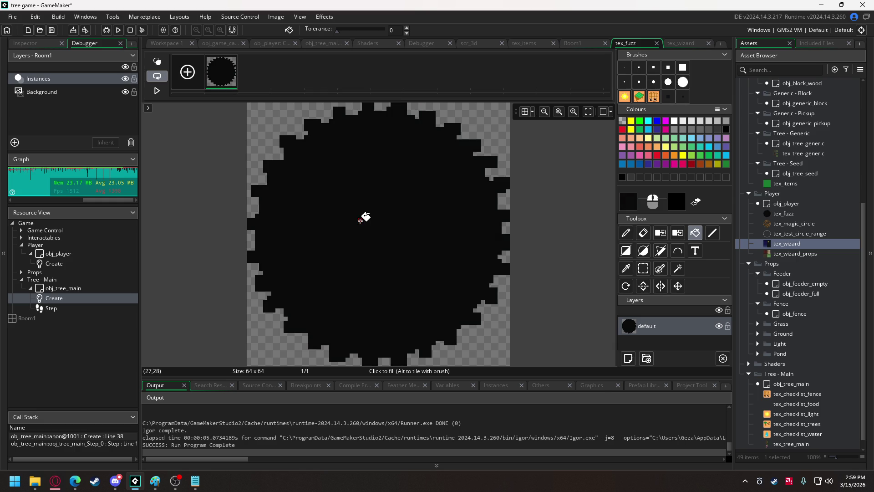
# Step: Raise the paint colour to 0F0F0F (15, 15, 15) and run the game to view it
pyautogui.click(628, 201)
pyautogui.press('BackSpace')
pyautogui.write('5')
pyautogui.click(394, 114)
pyautogui.press('BackSpace')
pyautogui.write('5')
pyautogui.press('Tab')
pyautogui.press('BackSpace')
pyautogui.write('5')
pyautogui.click(407, 245)
pyautogui.click(407, 244)
pyautogui.click(115, 30)
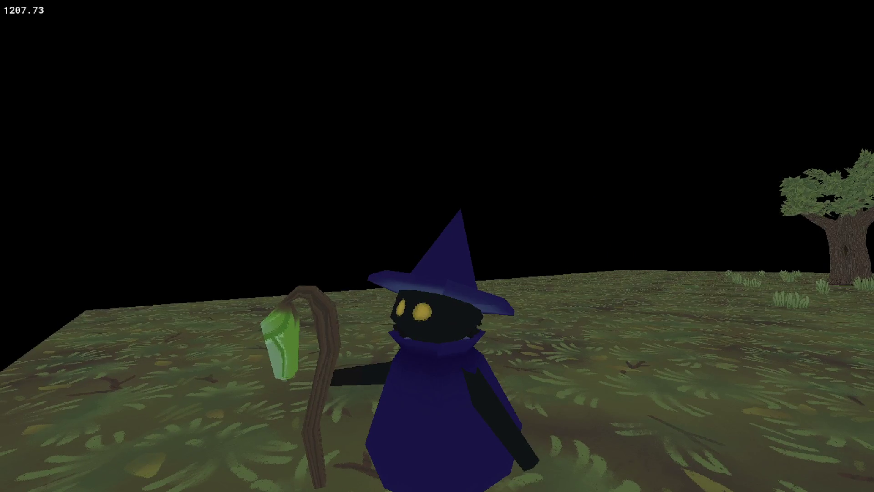
pyautogui.press('Escape')
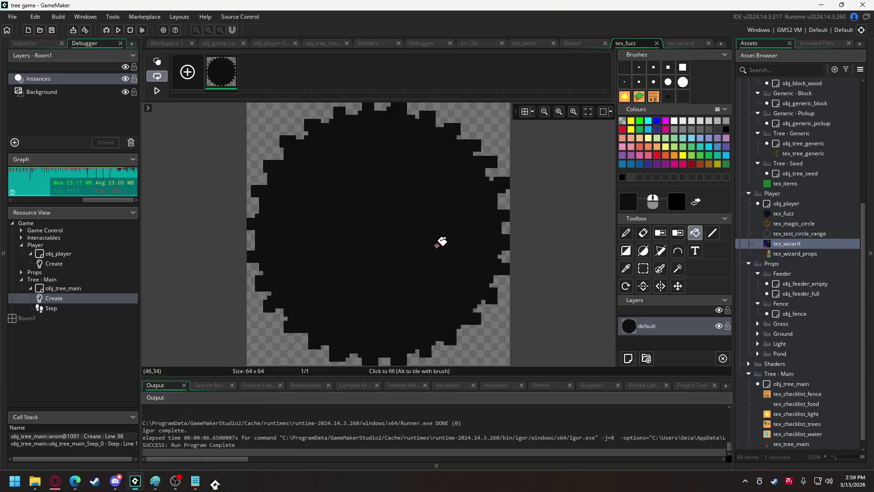
# Step: Set the colour to 191919 (25, 25, 25), refill the circle, and run the game
pyautogui.doubleClick(629, 203)
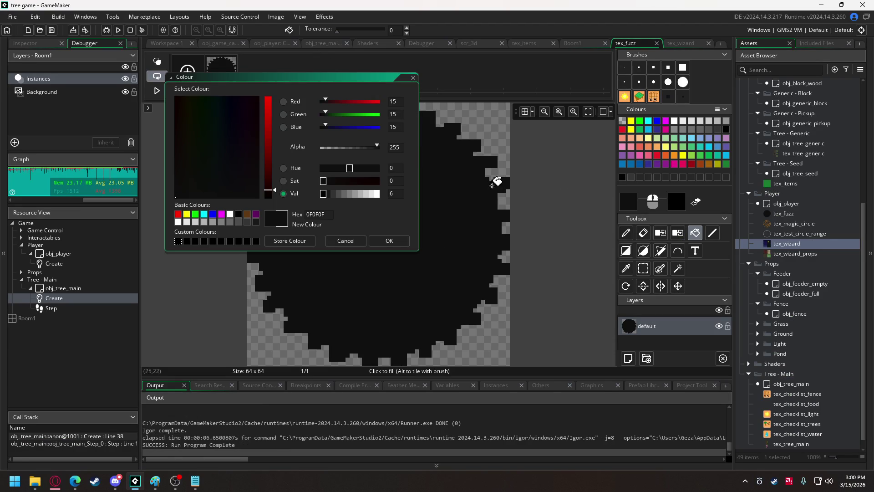
pyautogui.write('25')
pyautogui.click(394, 114)
pyautogui.write('25')
pyautogui.click(393, 126)
pyautogui.write('25')
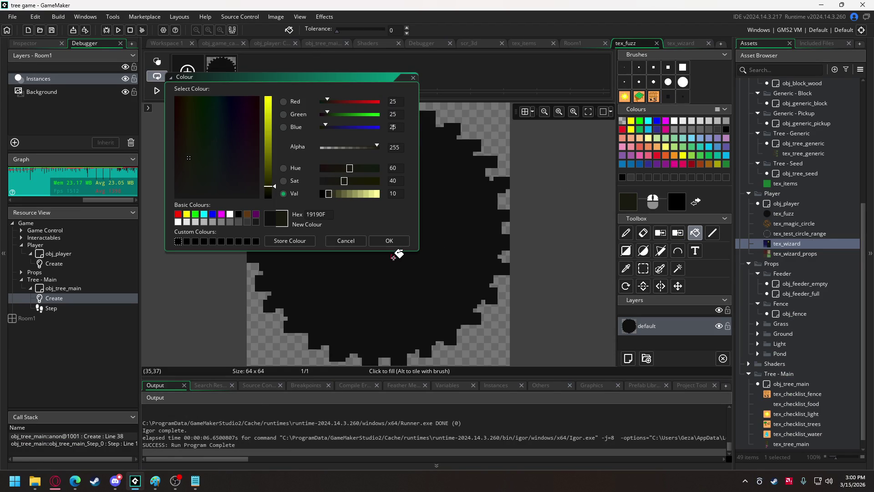
pyautogui.click(391, 241)
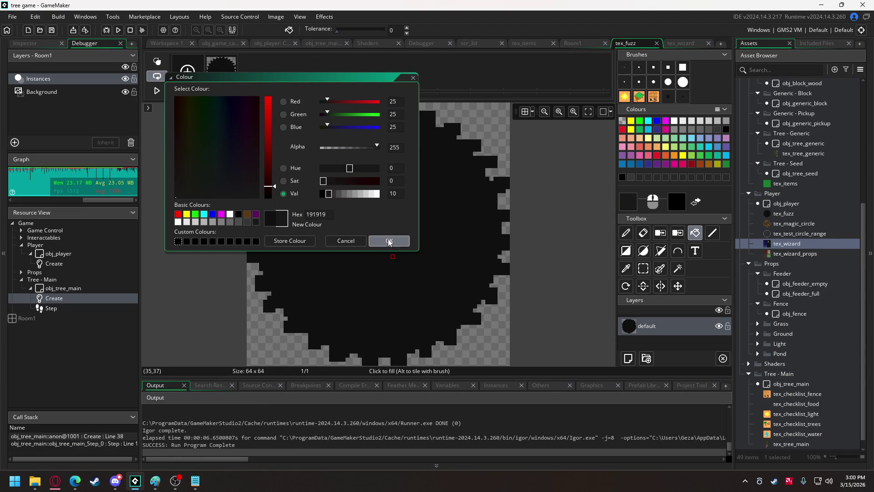
pyautogui.click(331, 209)
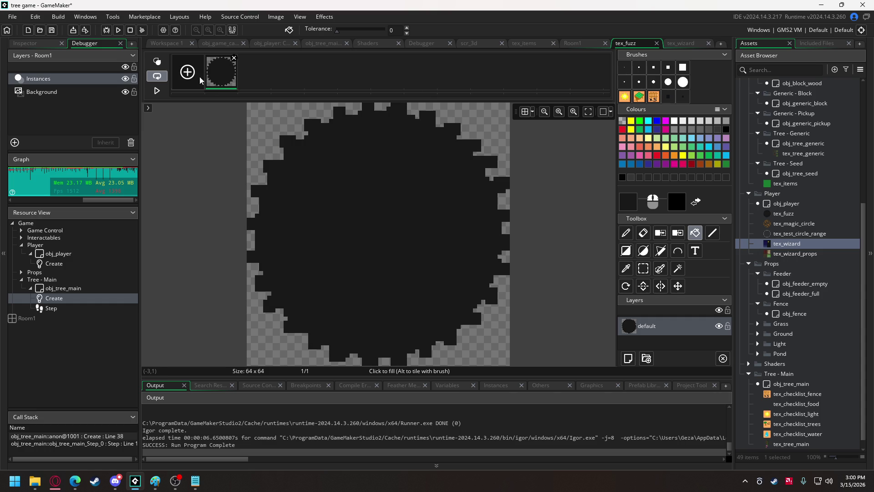
pyautogui.click(118, 29)
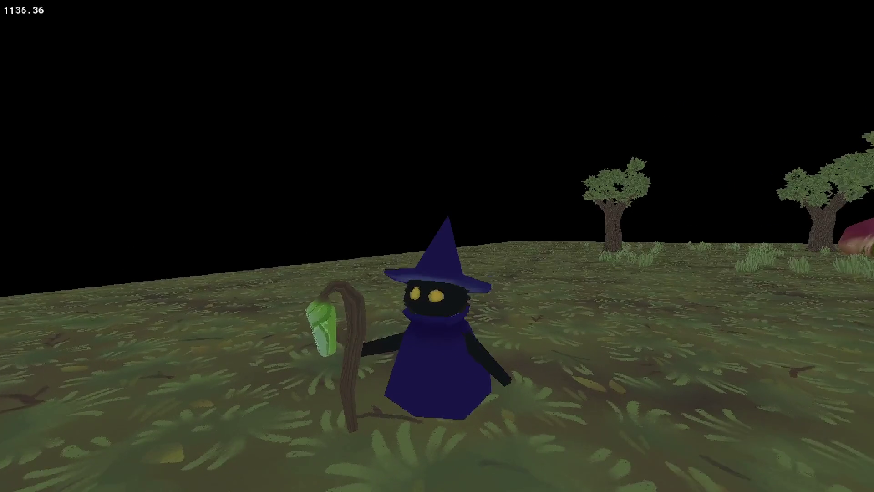
# Step: Change the circle's colour to dark grey 141414, then restart the game, stopping the old run
pyautogui.hotkey('alt', 'Tab')
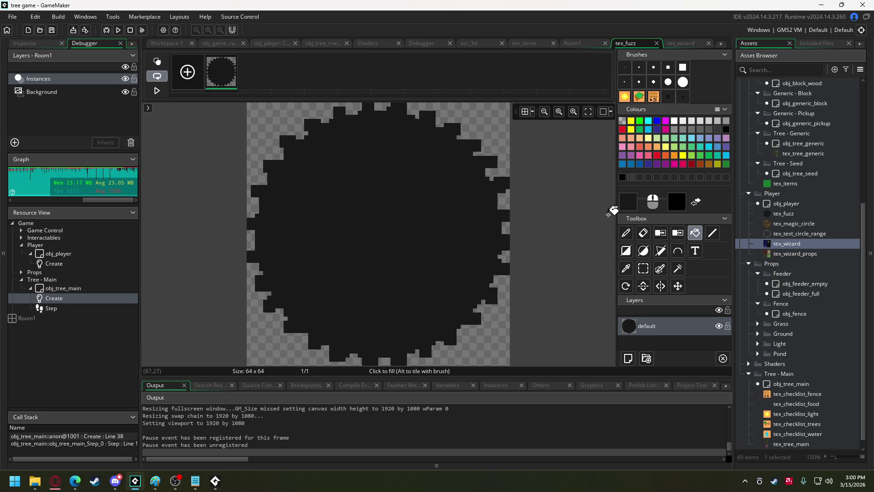
pyautogui.click(629, 201)
pyautogui.click(398, 103)
pyautogui.press('BackSpace')
pyautogui.write('0')
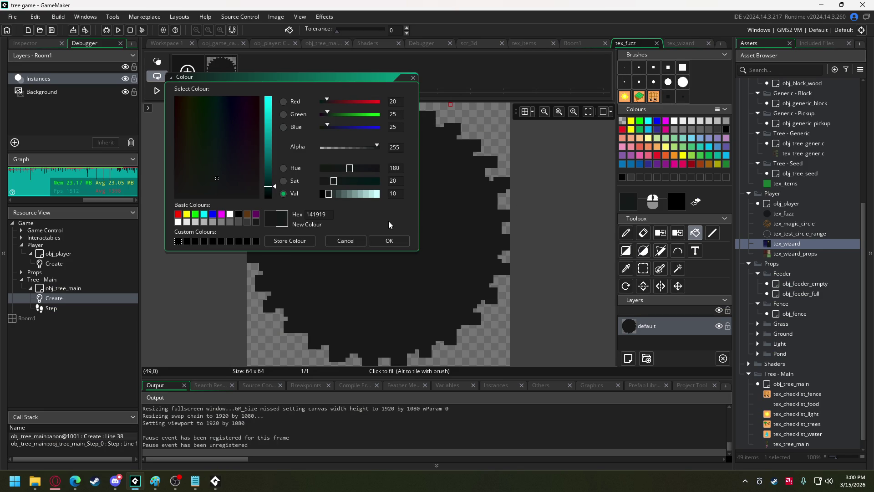
pyautogui.doubleClick(391, 115)
pyautogui.write('20')
pyautogui.doubleClick(392, 127)
pyautogui.write('20')
pyautogui.click(390, 240)
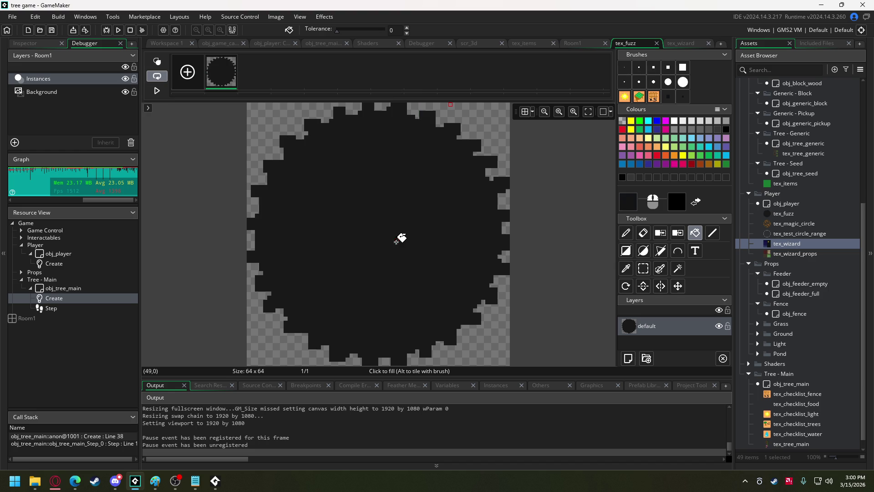
pyautogui.click(121, 32)
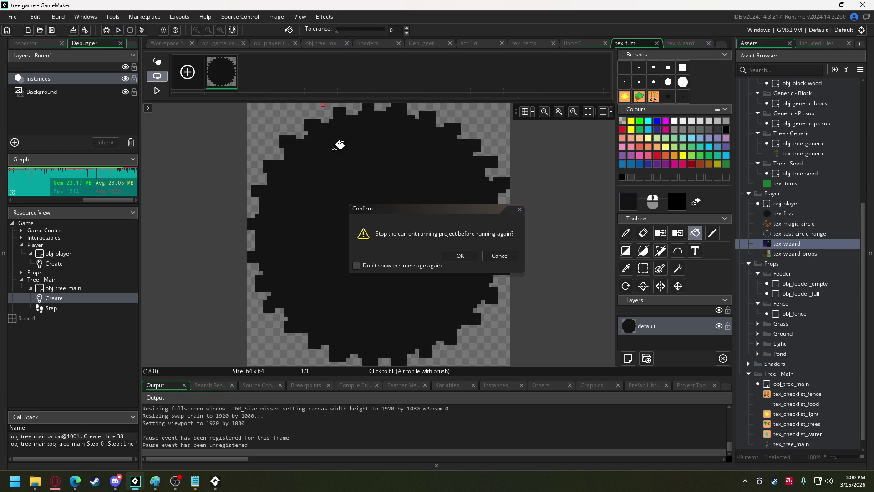
pyautogui.click(461, 253)
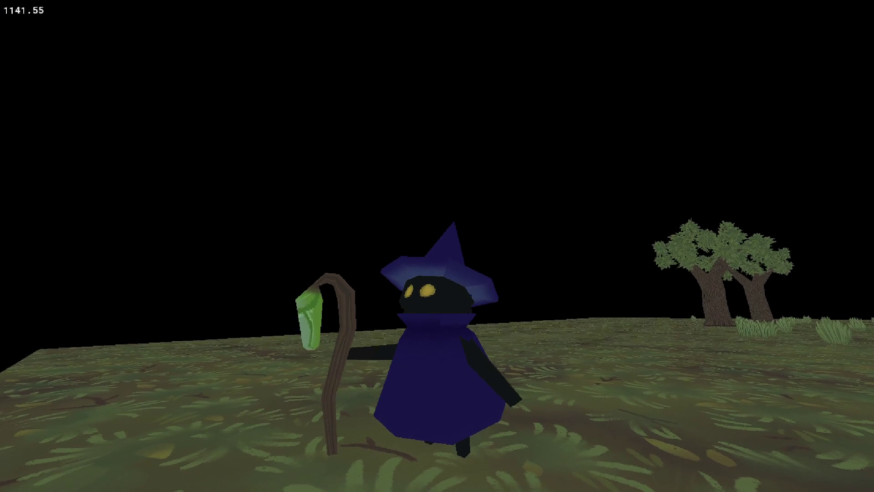
# Step: Rotate the camera and walk the witch toward the trees, then stop the game and close tex_fuzz
pyautogui.press('Left')
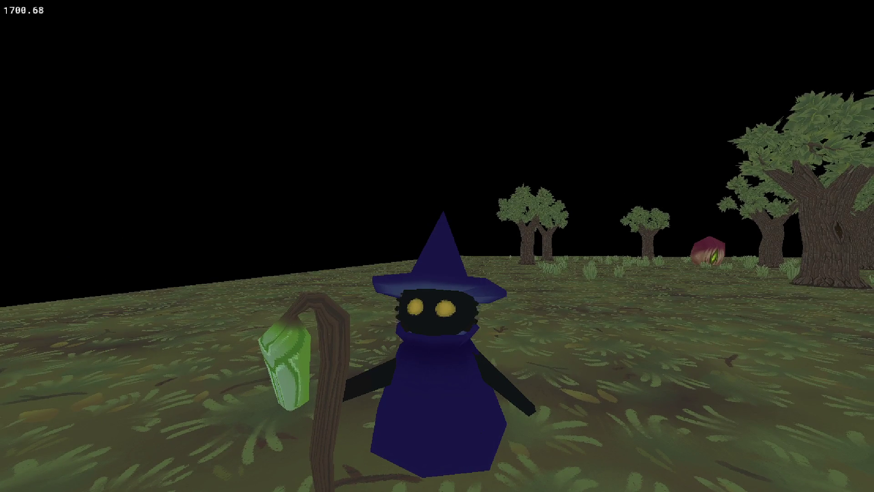
pyautogui.press('w')
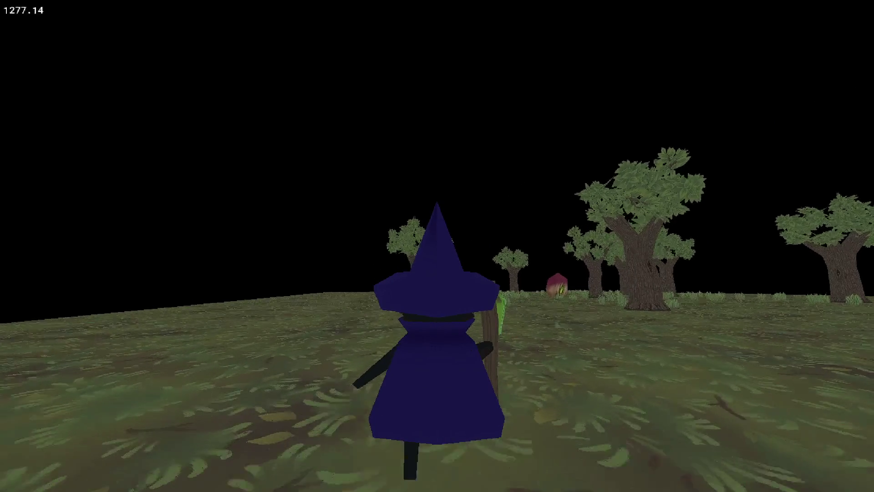
pyautogui.press('w')
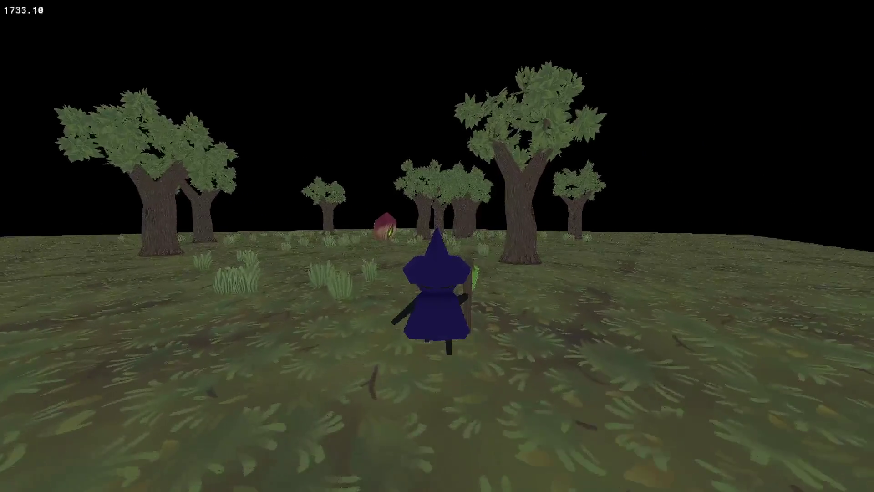
pyautogui.press('w')
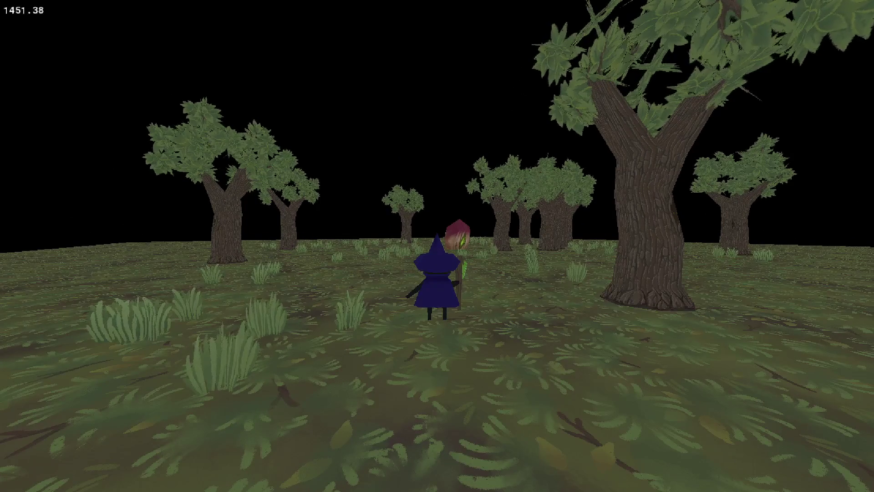
pyautogui.press('Escape')
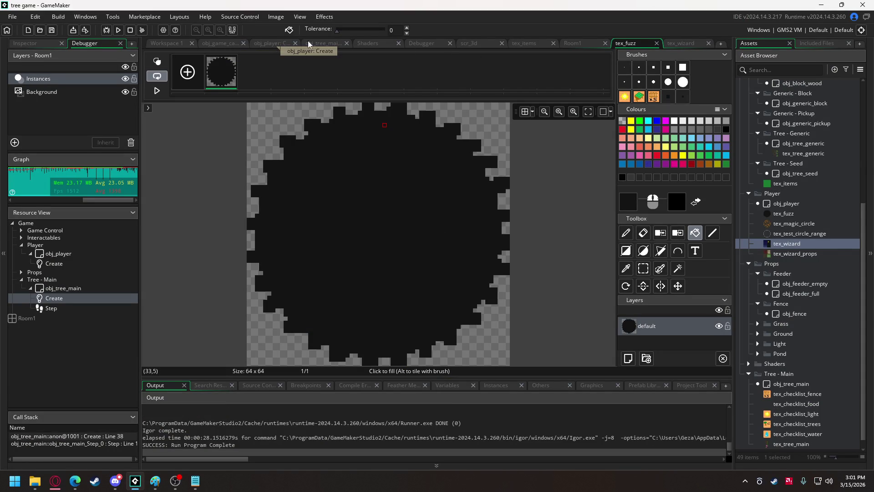
pyautogui.click(657, 42)
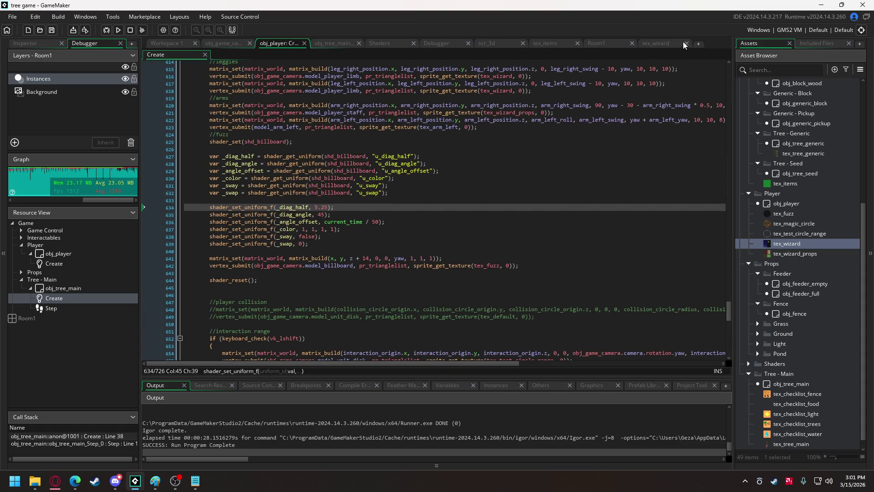
# Step: Close Room1 and copy obj_player's fuzz billboard block (lines 625–644) for use in obj_tree_main
pyautogui.click(632, 43)
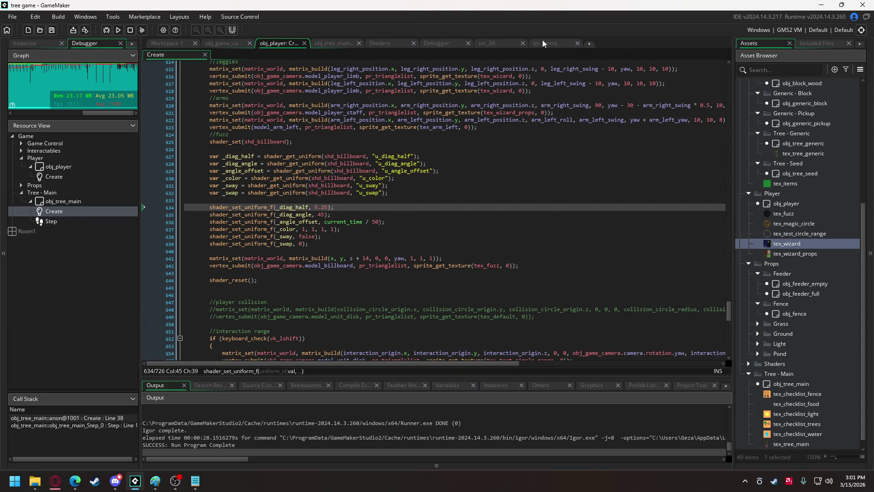
pyautogui.click(314, 43)
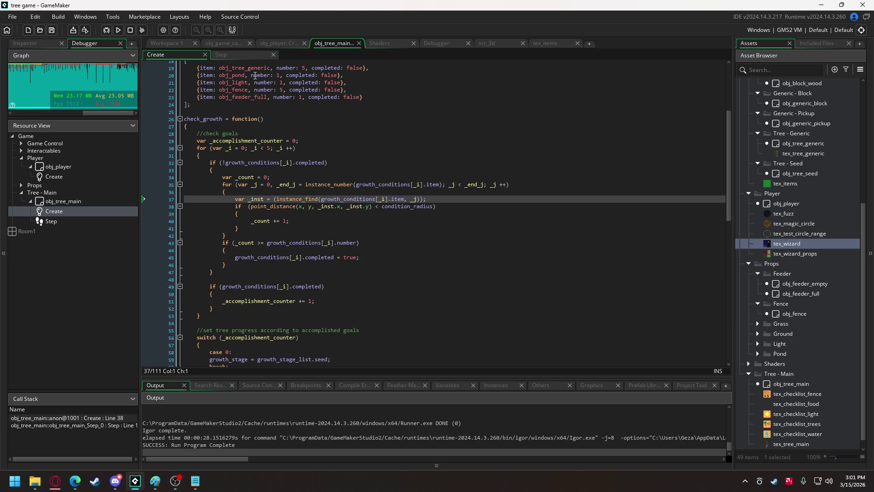
pyautogui.click(278, 46)
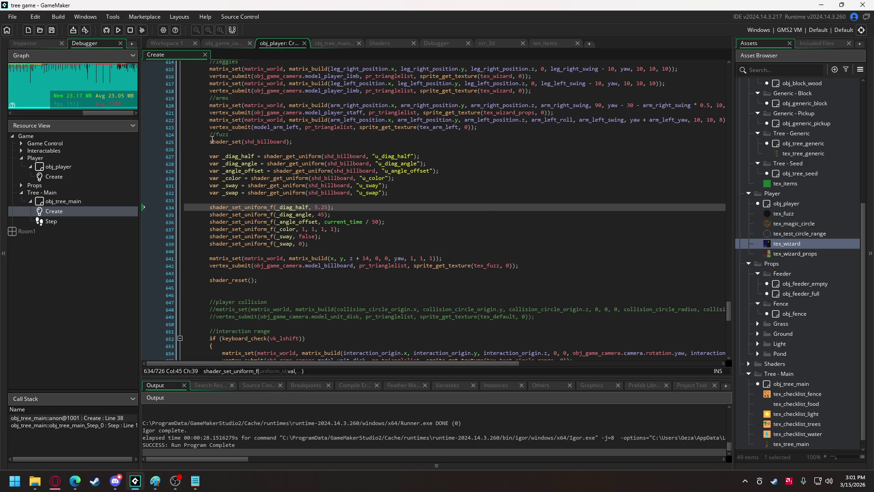
pyautogui.moveTo(210, 142); pyautogui.dragTo(263, 284)
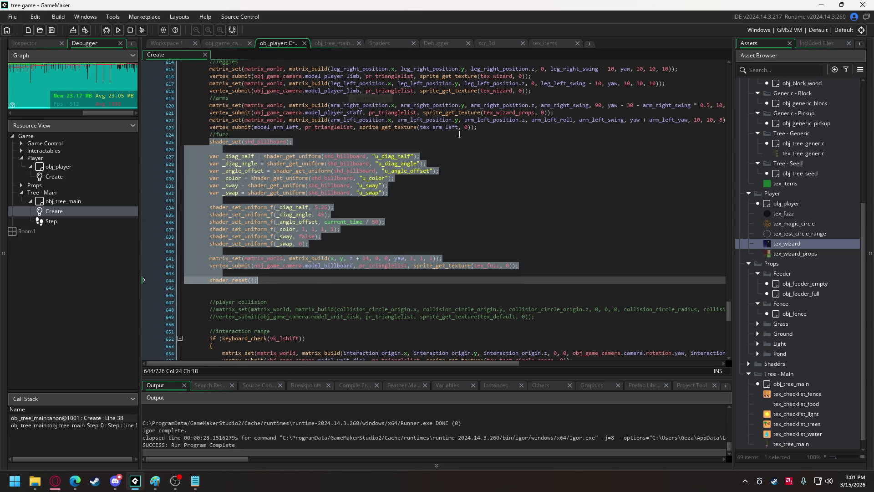
pyautogui.click(334, 43)
pyautogui.scroll(-15, 340, 225)
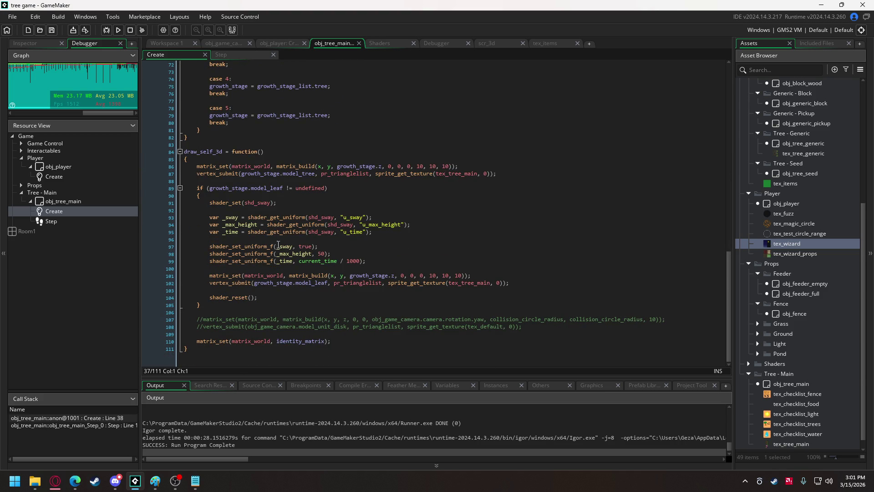
# Step: Add a //billboards comment after line 108 in draw_self_3d, leaving an empty line beneath
pyautogui.click(519, 328)
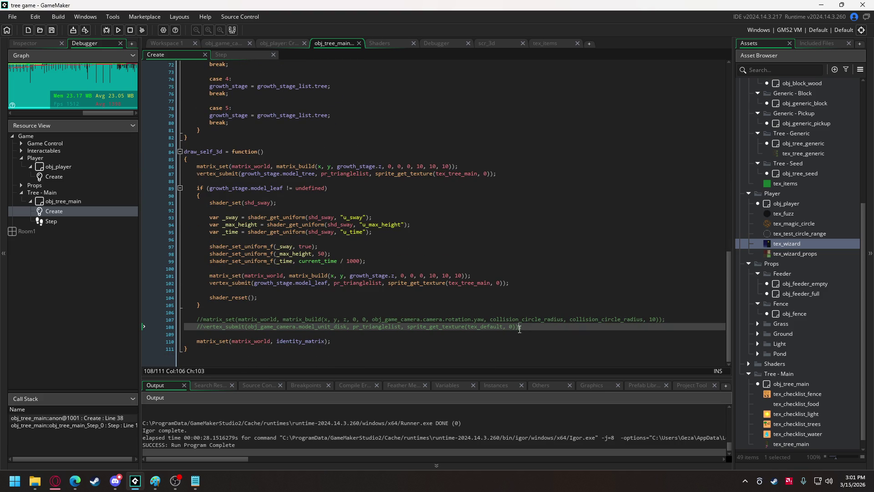
pyautogui.press('Return')
pyautogui.press('Return')
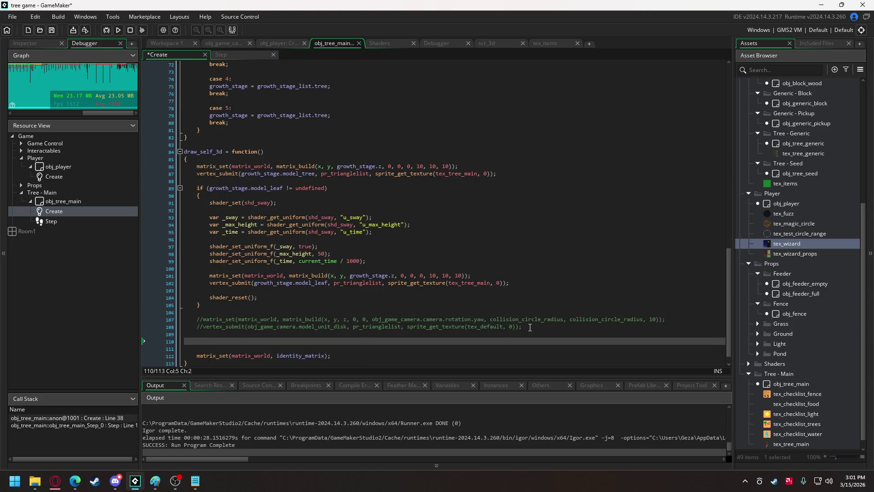
pyautogui.write('//villboards')
pyautogui.press('Return')
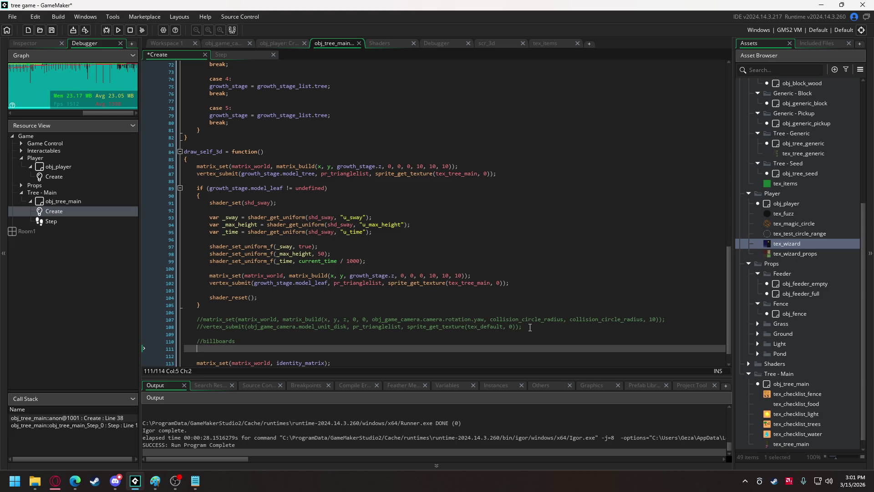
pyautogui.scroll(-1, 397, 241)
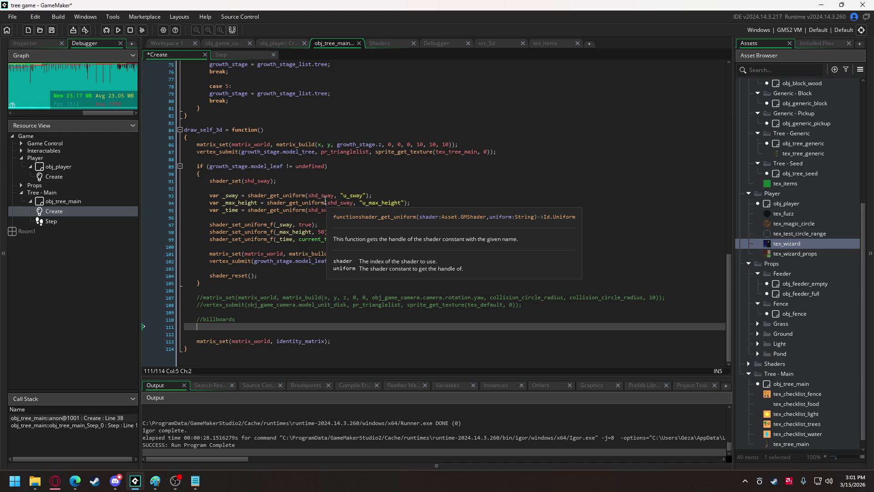
pyautogui.scroll(13, 318, 200)
pyautogui.scroll(12, 298, 187)
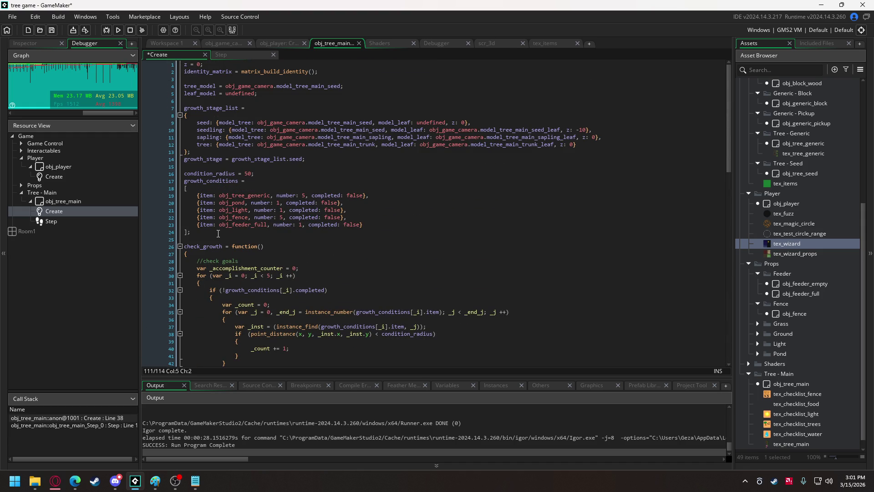
# Step: Below growth_conditions, start a wishlist_textures array containing tex_checklist_fence
pyautogui.click(218, 233)
pyautogui.press('Return')
pyautogui.press('Return')
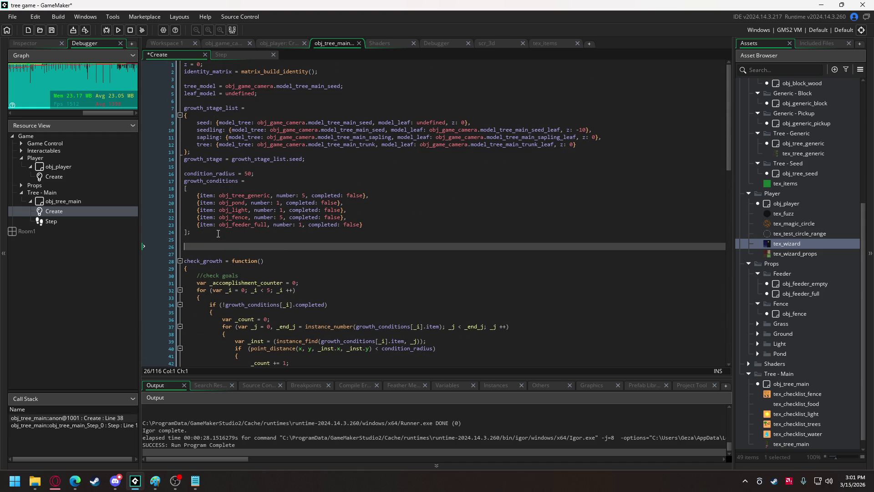
pyautogui.write('wishlist')
pyautogui.write('_textures = [')
pyautogui.press('Left')
pyautogui.write('tex')
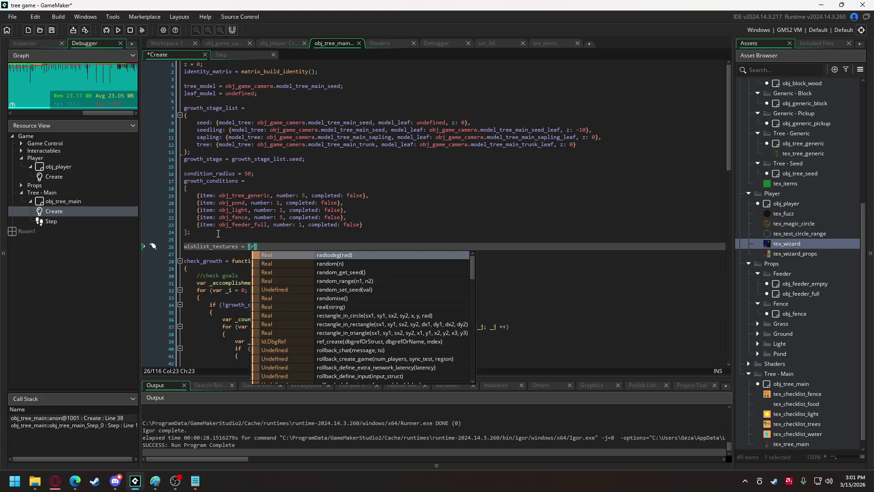
pyautogui.write('_')
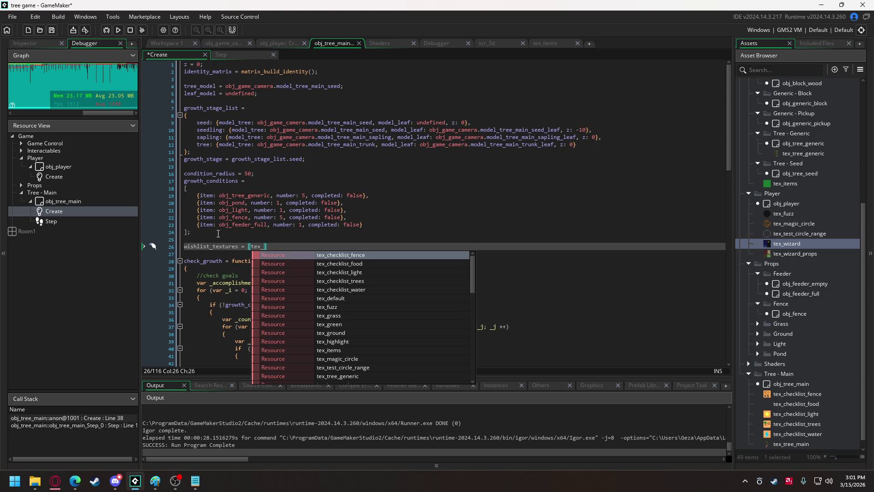
pyautogui.press('Down')
pyautogui.press('Down')
pyautogui.press('Down')
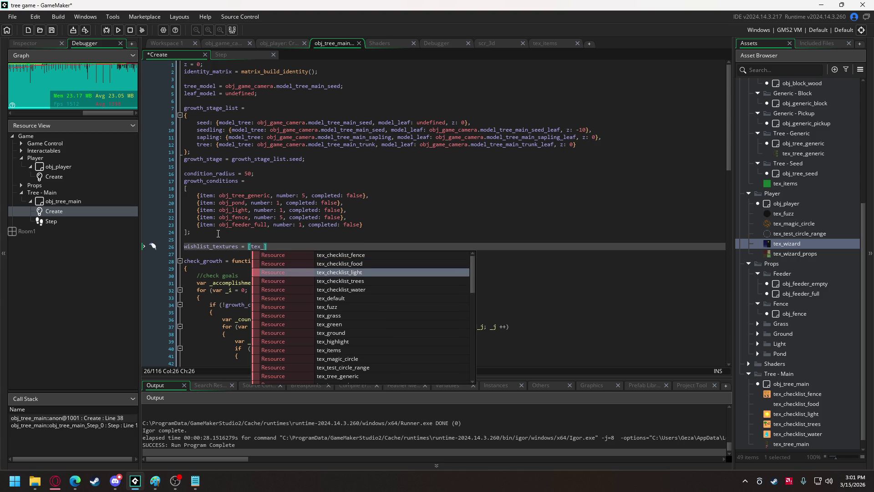
pyautogui.press('Up')
pyautogui.press('Up')
pyautogui.press('Up')
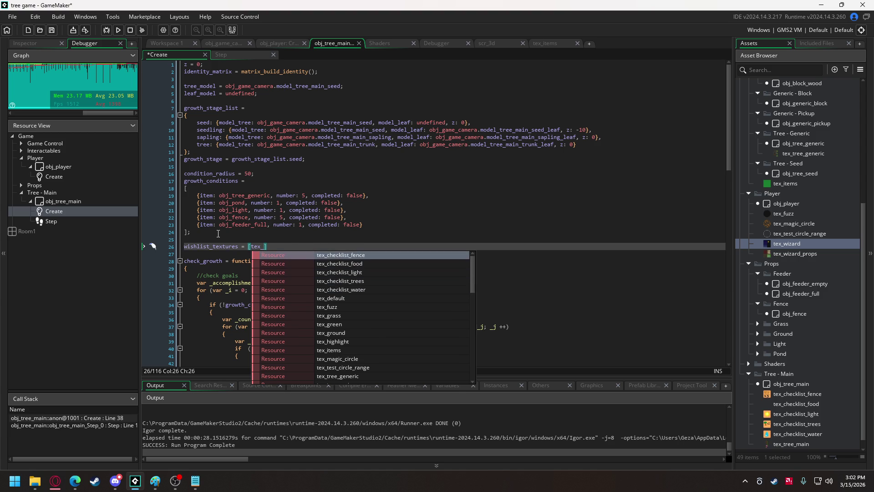
pyautogui.press('Return')
# Step: Add tex_checklist_food and tex_checklist_light to the wishlist_textures array
pyautogui.write(', tex')
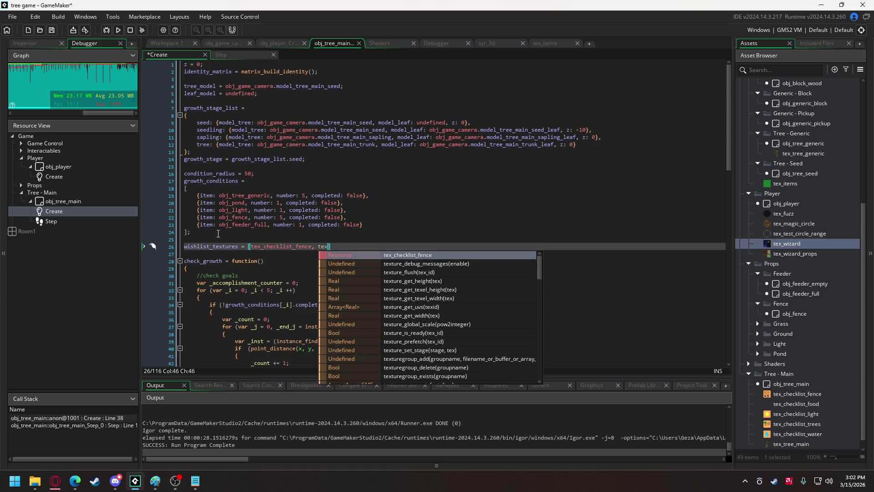
pyautogui.write('_c')
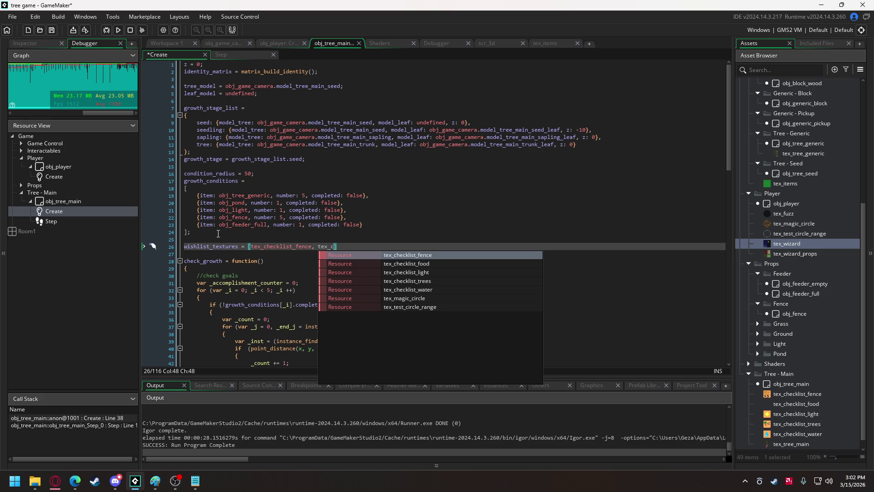
pyautogui.press('Down')
pyautogui.press('Return')
pyautogui.write(', tex_c')
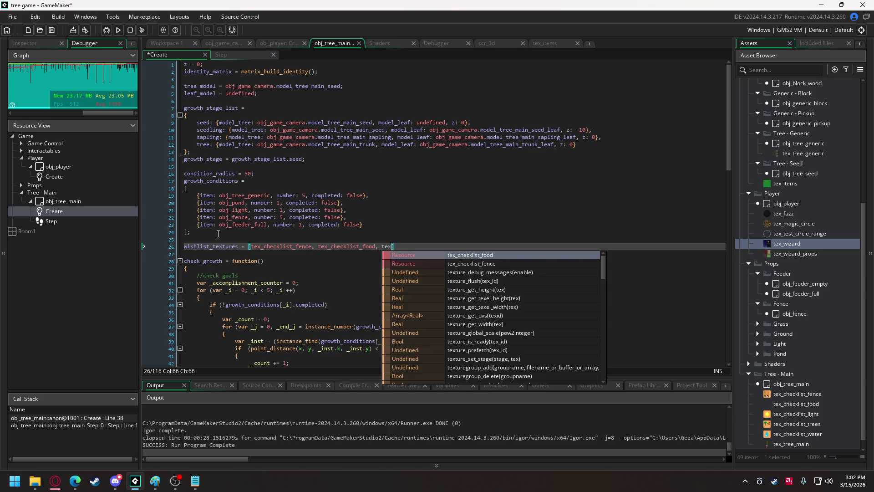
pyautogui.write('h')
pyautogui.press('Down')
pyautogui.press('Down')
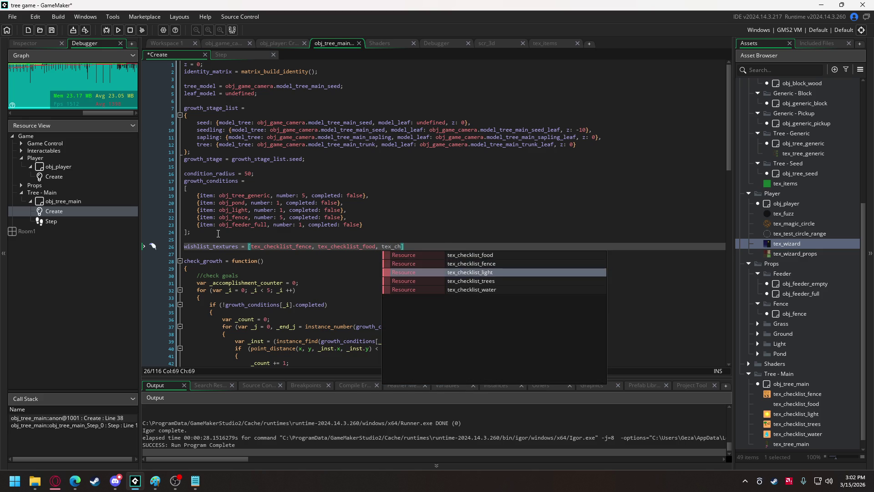
pyautogui.press('Return')
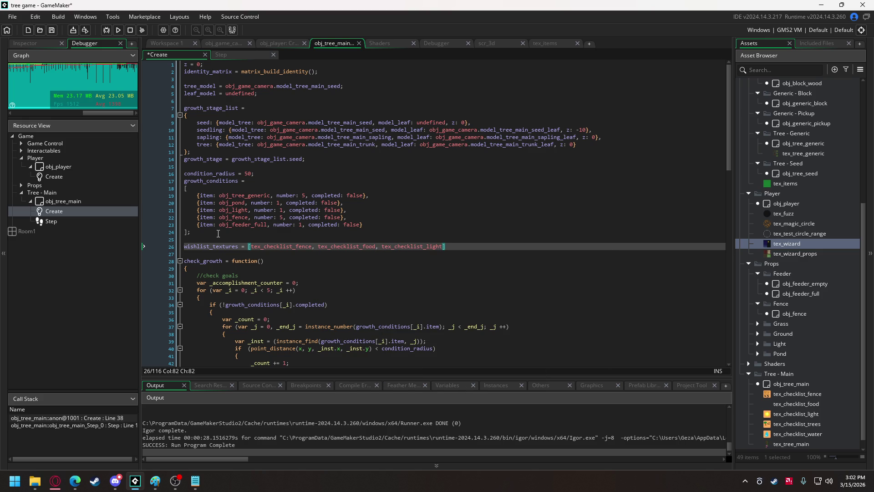
pyautogui.write('tex')
pyautogui.press('BackSpace')
pyautogui.write(', tex')
# Step: Find the pasted shader_set billboard code under the //billboards comment
pyautogui.scroll(-20, 218, 234)
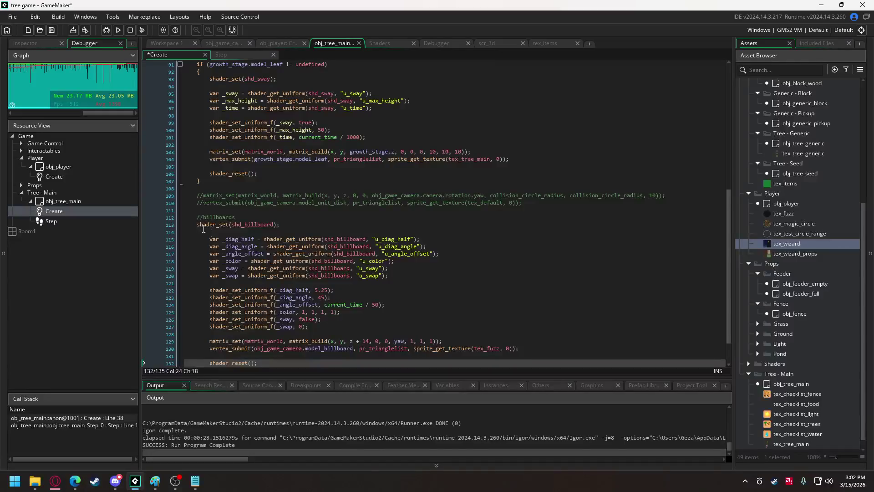
pyautogui.click(212, 225)
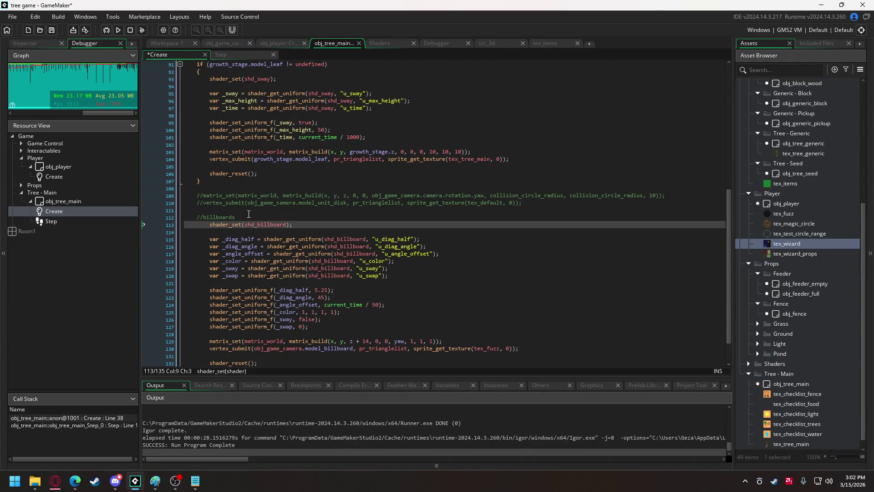
pyautogui.scroll(20, 249, 214)
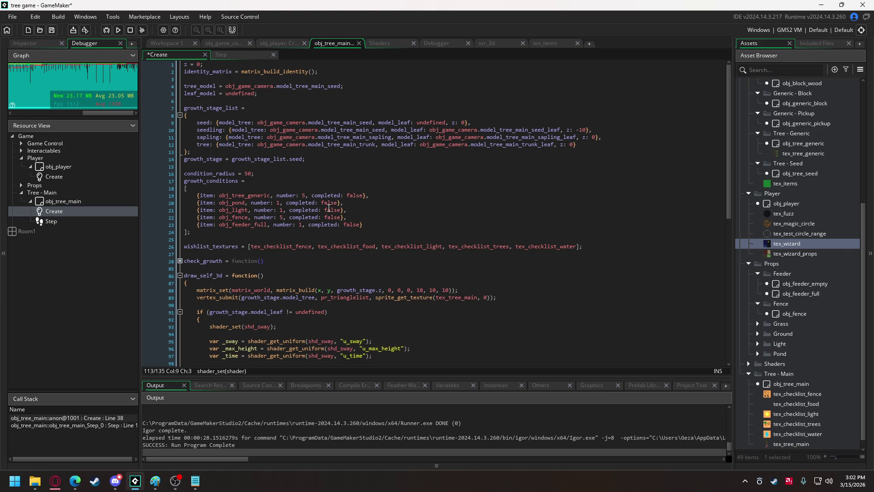
# Step: Move tex_checklist_trees to the front of wishlist_textures, followed by tex_checklist_water
pyautogui.click(472, 246)
pyautogui.doubleClick(472, 246)
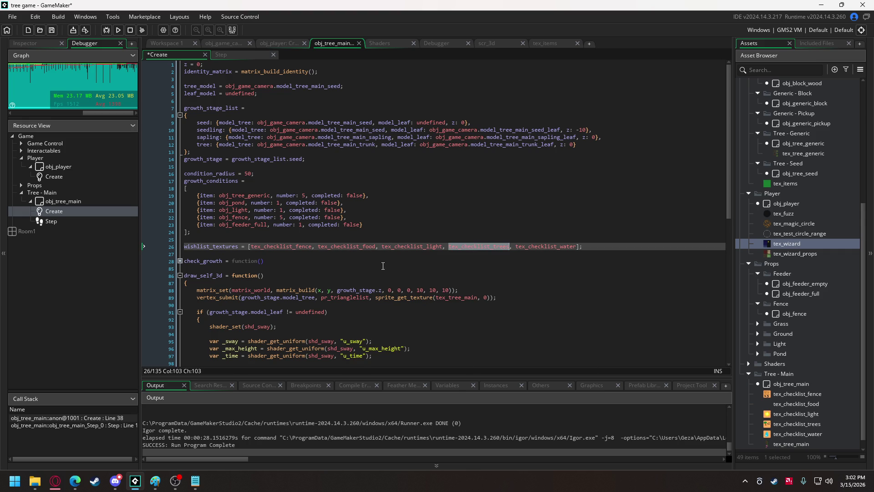
pyautogui.click(254, 246)
pyautogui.write('tex_checklist_trees')
pyautogui.write(',')
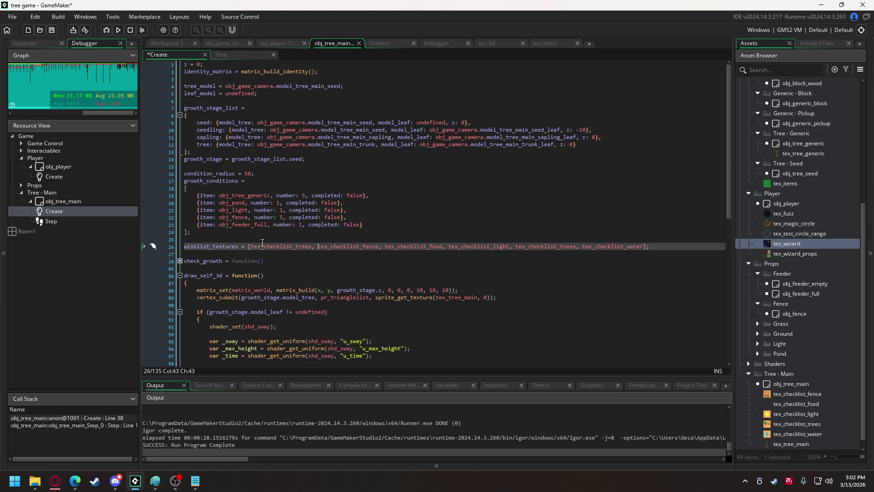
pyautogui.doubleClick(607, 247)
pyautogui.press('BackSpace')
pyautogui.click(317, 246)
pyautogui.write('tex_checklist_water,')
# Step: Drop the duplicate trees entry, put tex_checklist_light before fence, and delete stray commas
pyautogui.moveTo(532, 248)
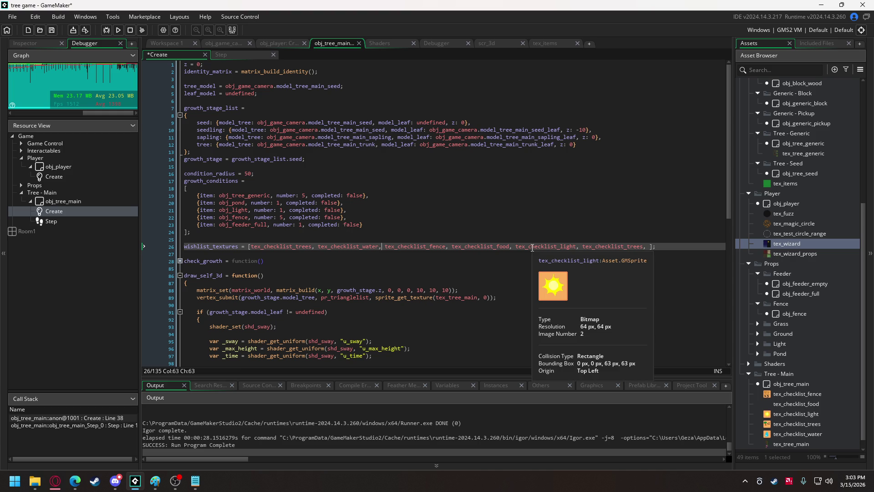
pyautogui.doubleClick(598, 247)
pyautogui.press('BackSpace')
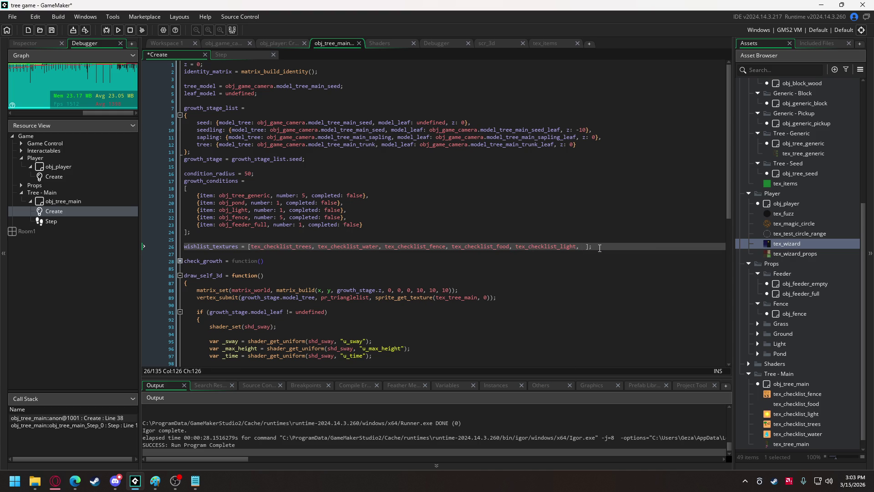
pyautogui.doubleClick(557, 247)
pyautogui.press('BackSpace')
pyautogui.click(386, 246)
pyautogui.write(',')
pyautogui.moveTo(576, 247); pyautogui.dragTo(588, 247)
pyautogui.press('Delete')
# Step: Select the condition loop and completion check lines inside the check_growth function
pyautogui.click(179, 261)
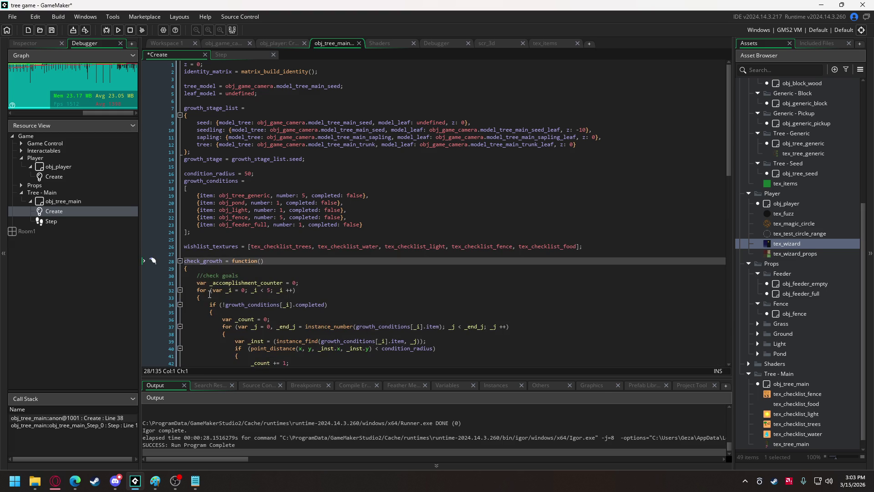
pyautogui.moveTo(197, 290); pyautogui.dragTo(213, 312)
pyautogui.hotkey('ctrl', 'c')
pyautogui.moveTo(223, 209)
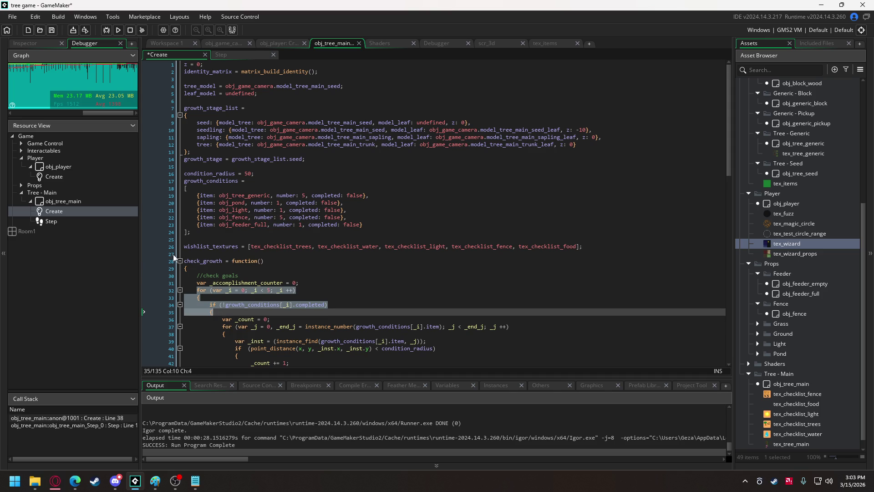
pyautogui.click(181, 261)
# Step: Paste the five-step loop with the completion check under //billboards and close the if block
pyautogui.scroll(-5, 273, 272)
pyautogui.scroll(-6, 272, 271)
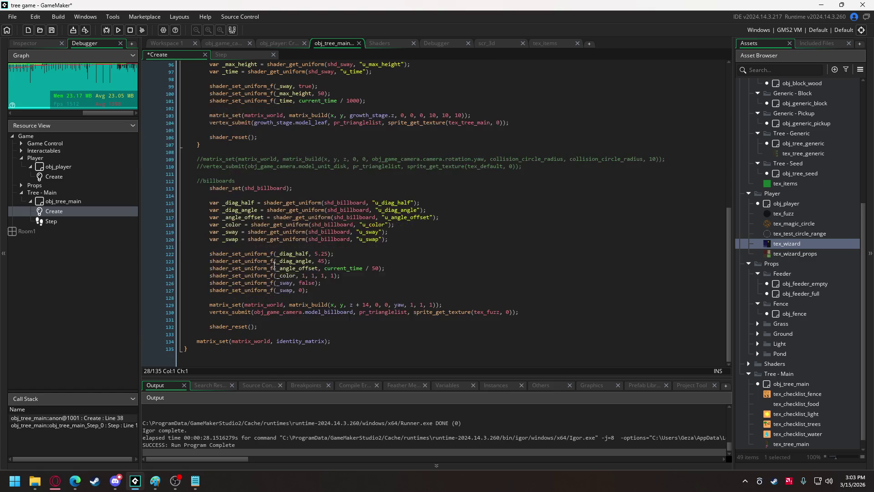
pyautogui.click(251, 180)
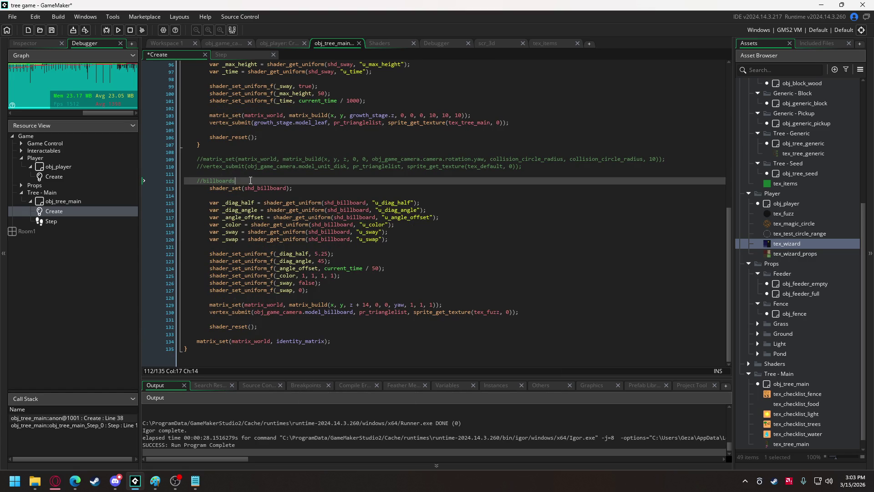
pyautogui.hotkey('ctrl', 'v')
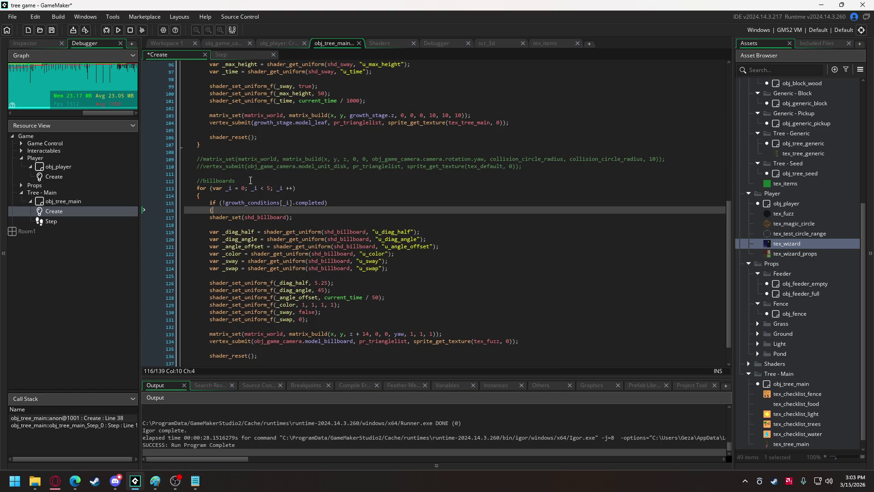
pyautogui.press('Return')
pyautogui.press('Return')
pyautogui.write('}')
pyautogui.press('Return')
pyautogui.press('Return')
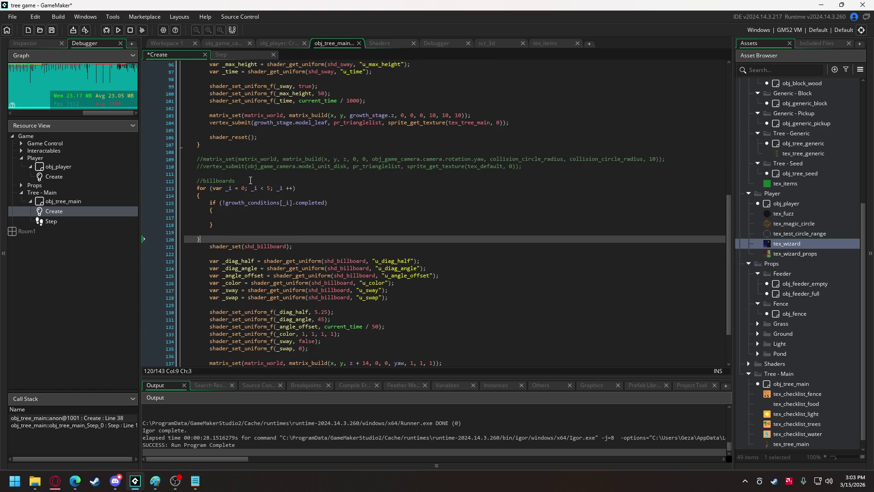
# Step: Add an empty else block after the if block
pyautogui.click(227, 233)
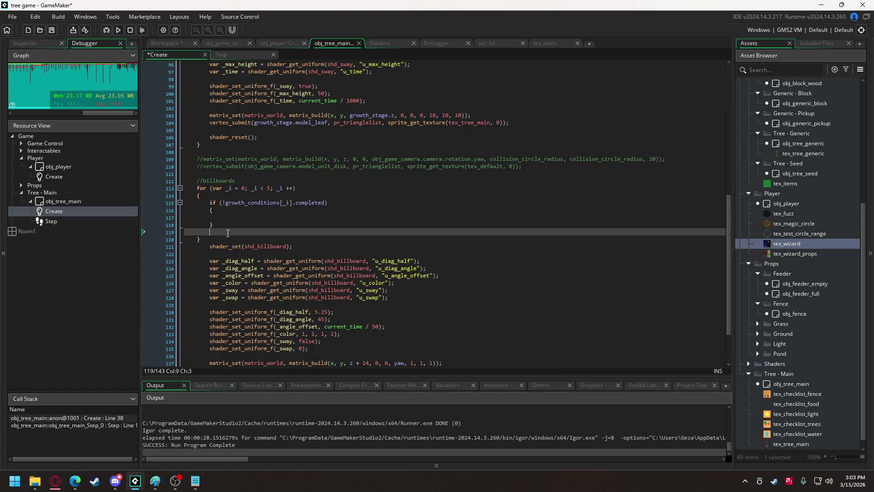
pyautogui.write('else')
pyautogui.press('Return')
pyautogui.write('{')
pyautogui.press('Return')
pyautogui.press('Return')
pyautogui.write('}')
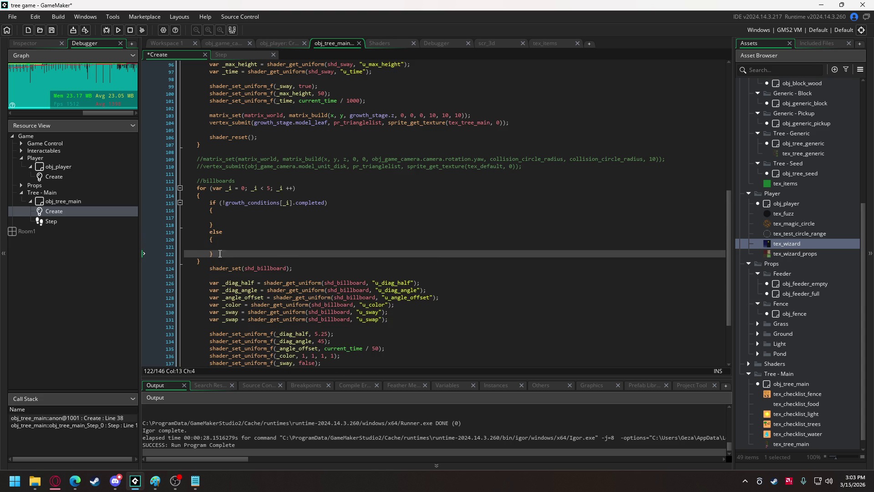
# Step: Add a //calculate position comment with var _x = 0; and var _y = 0; inside the loop
pyautogui.click(234, 197)
pyautogui.press('Return')
pyautogui.press('Return')
pyautogui.press('Up')
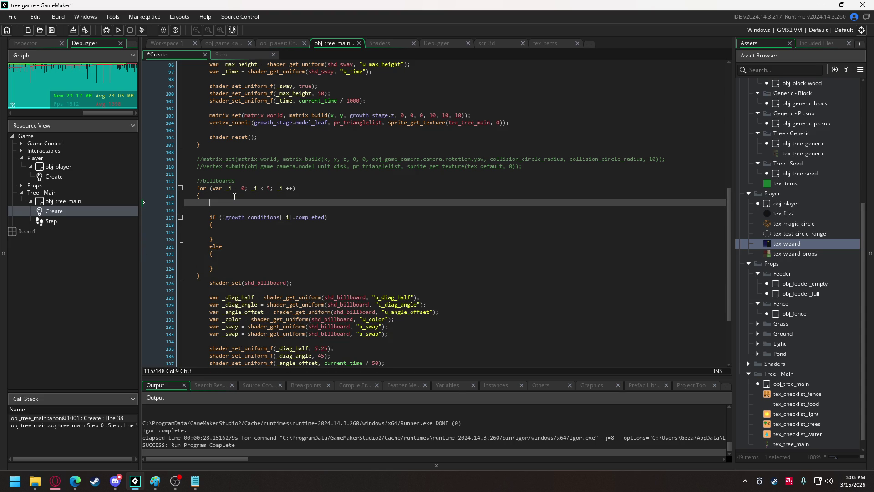
pyautogui.write('//calculate ')
pyautogui.write('position')
pyautogui.press('Return')
pyautogui.write('var')
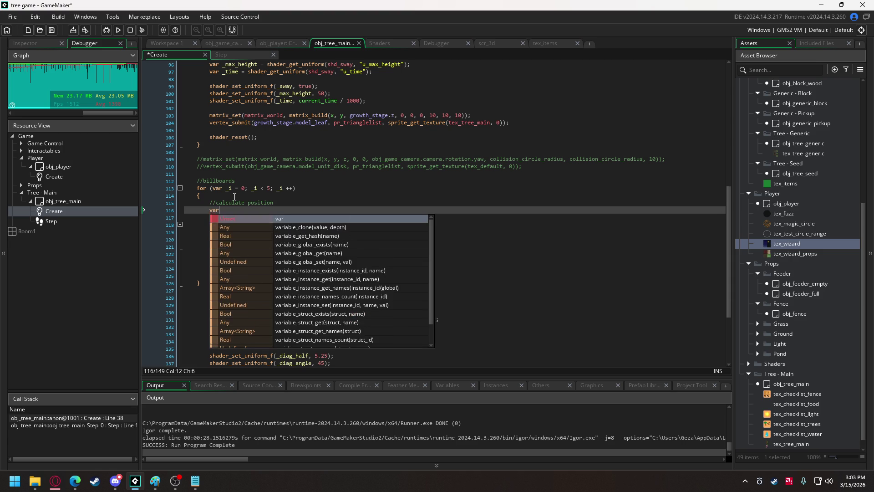
pyautogui.write(' _x = ')
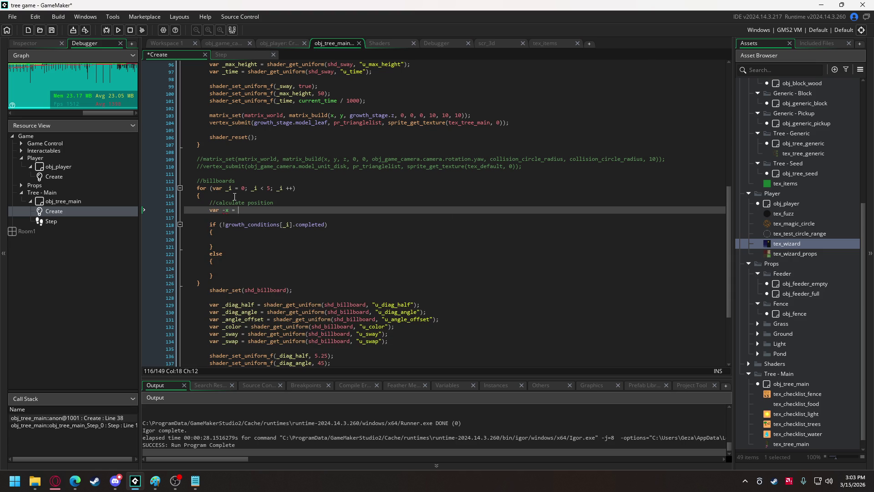
pyautogui.write('0;')
pyautogui.press('Return')
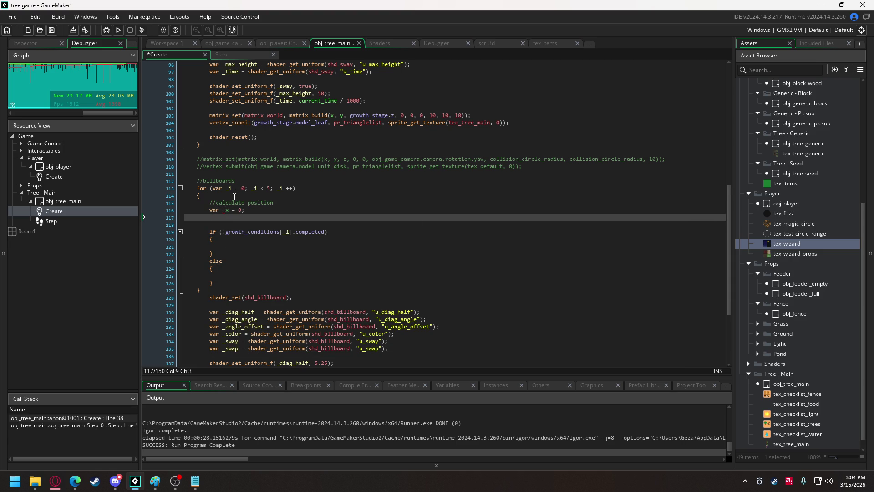
pyautogui.press('Up')
pyautogui.press('Right')
pyautogui.press('Right')
pyautogui.press('Right')
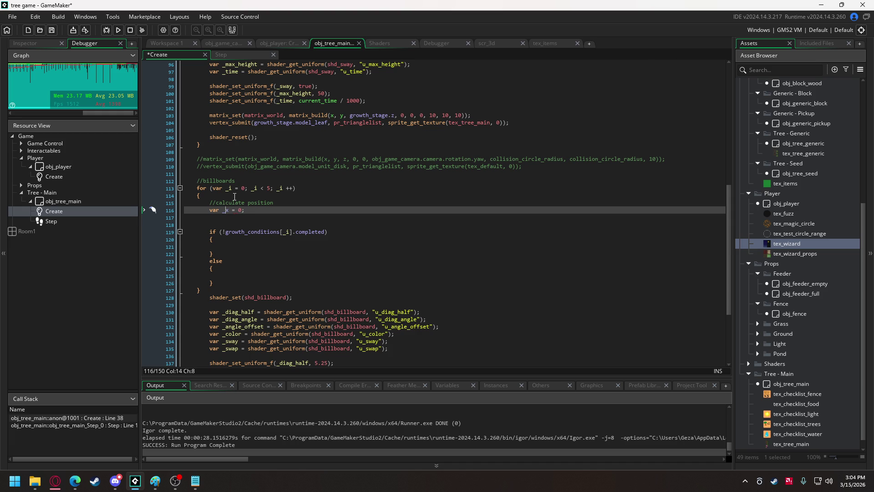
pyautogui.press('Down')
pyautogui.write('va')
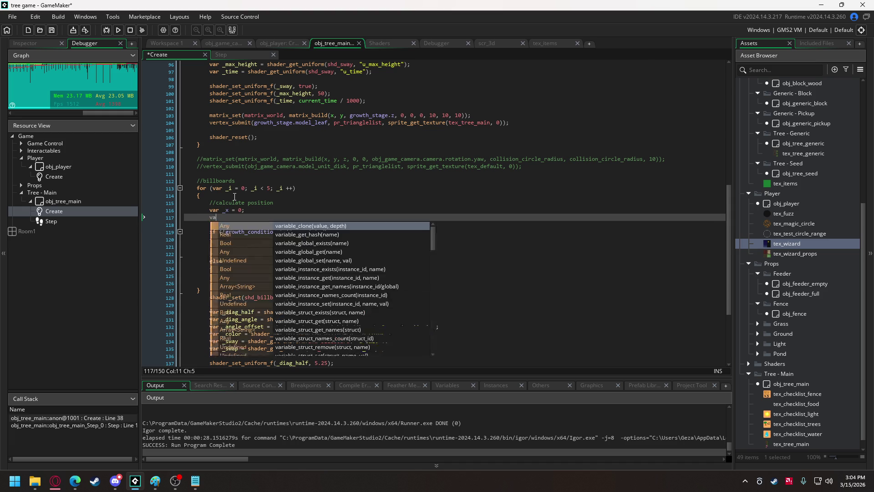
pyautogui.write('r _y = 0')
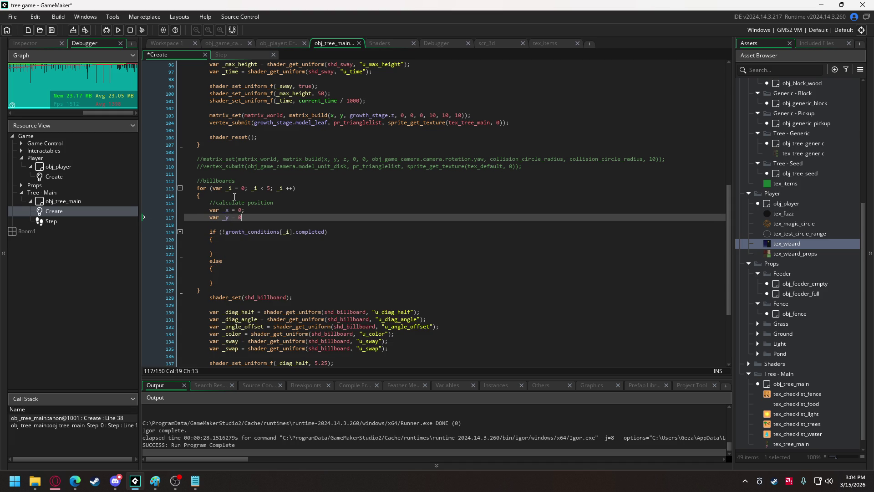
pyautogui.write(';')
# Step: Check plum.obj and plumblossom.obj in Discord's #art-assets, then bring up the Downloads folder
pyautogui.click(118, 473)
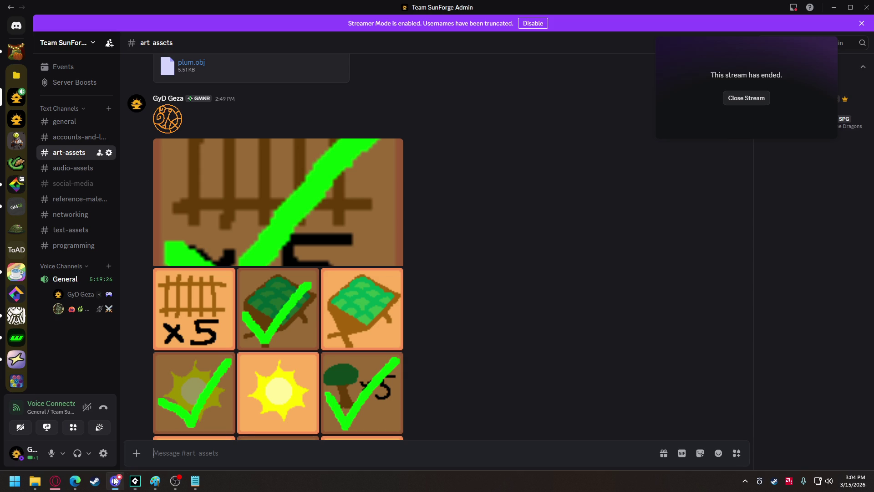
pyautogui.scroll(5, 234, 320)
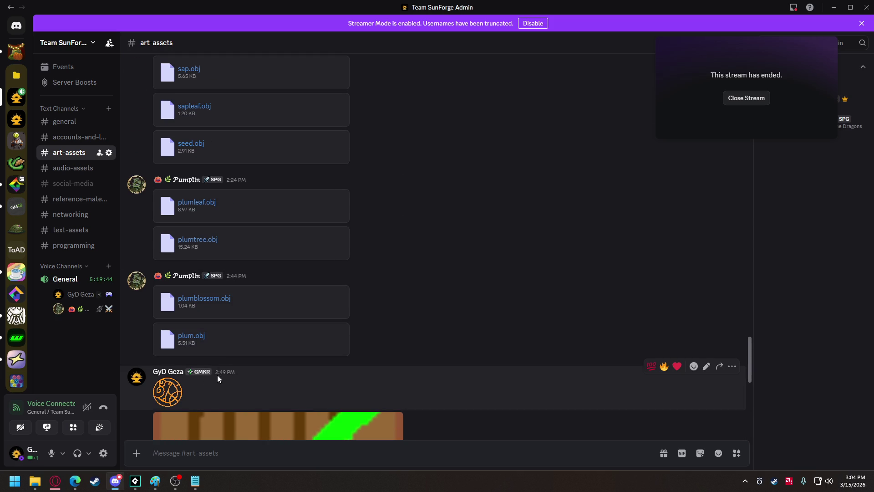
pyautogui.click(135, 481)
pyautogui.moveTo(36, 483)
pyautogui.click(45, 433)
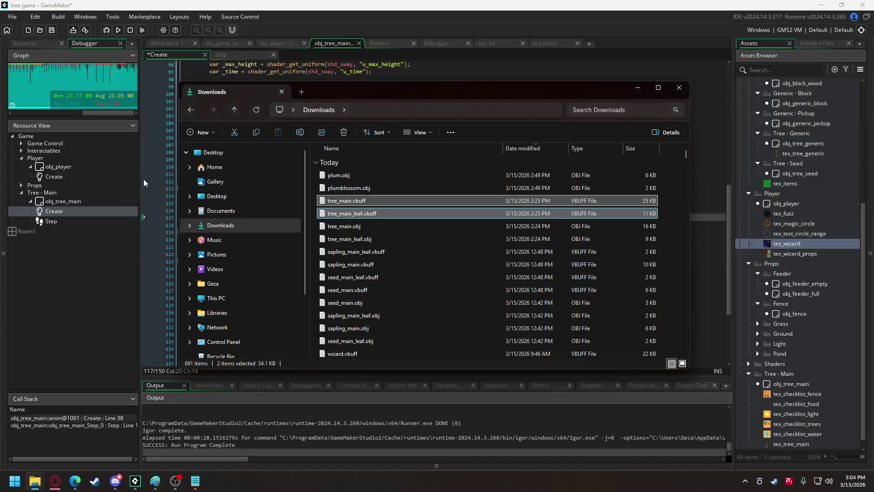
# Step: Import plum.obj and plumblossom.obj as included files, then show obj_game_camera's code
pyautogui.click(352, 188)
pyautogui.keyDown('shift'); pyautogui.click(346, 176); pyautogui.keyUp('shift')
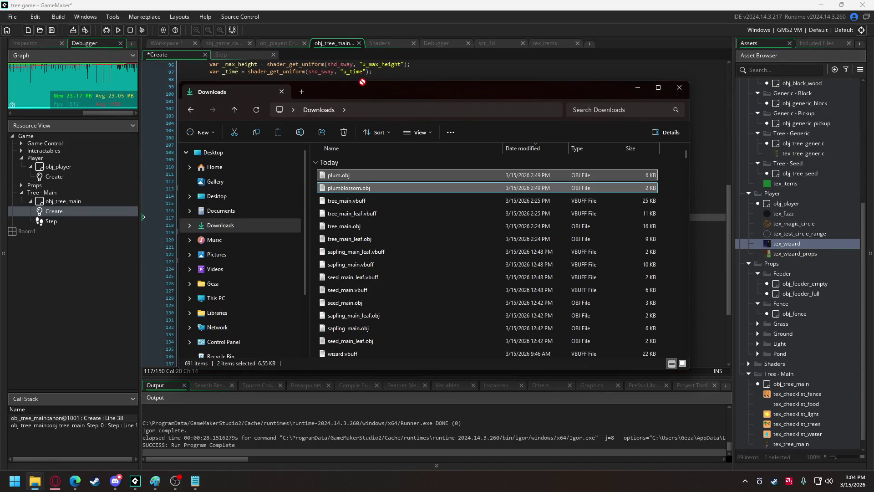
pyautogui.moveTo(200, 277); pyautogui.dragTo(177, 228)
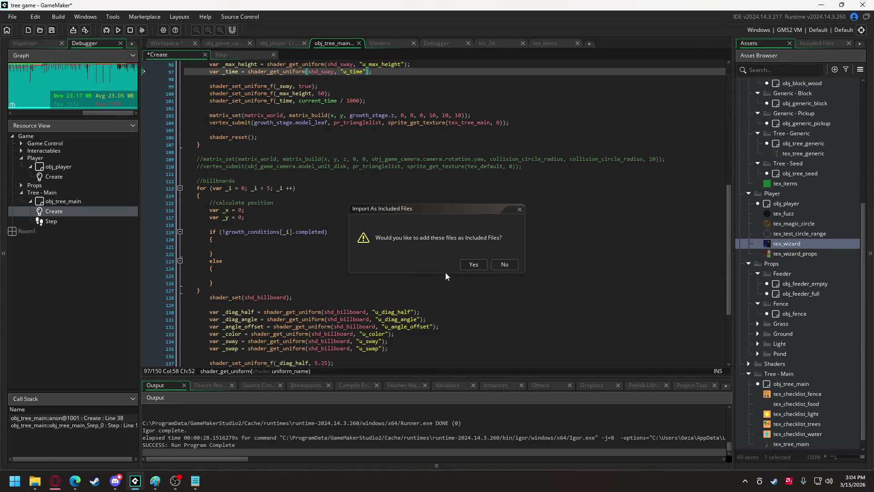
pyautogui.click(472, 266)
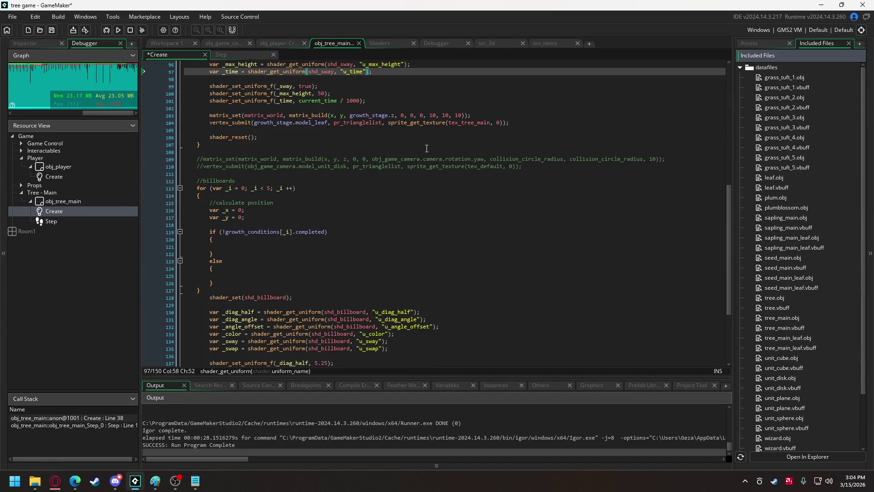
pyautogui.click(231, 42)
pyautogui.moveTo(729, 254)
pyautogui.mouseDown()
pyautogui.moveTo(736, 112)
pyautogui.moveTo(717, 313)
pyautogui.moveTo(675, 113)
pyautogui.mouseUp()
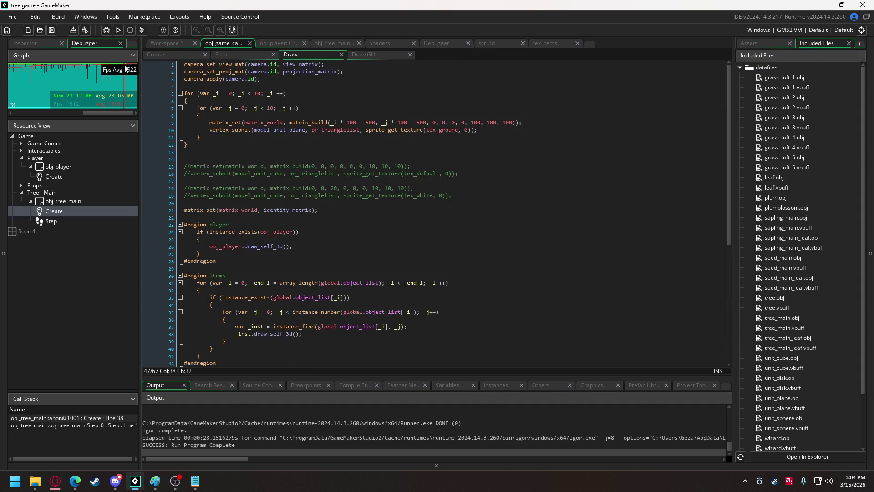
# Step: In obj_game_camera's Create event, paste two copies of the trunk model loading lines
pyautogui.click(157, 54)
pyautogui.scroll(1, 293, 246)
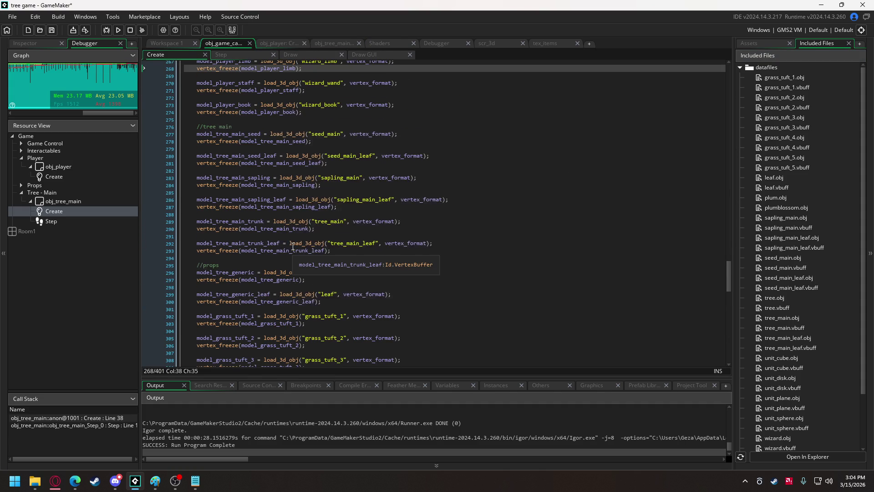
pyautogui.moveTo(316, 231); pyautogui.dragTo(194, 222)
pyautogui.click(344, 252)
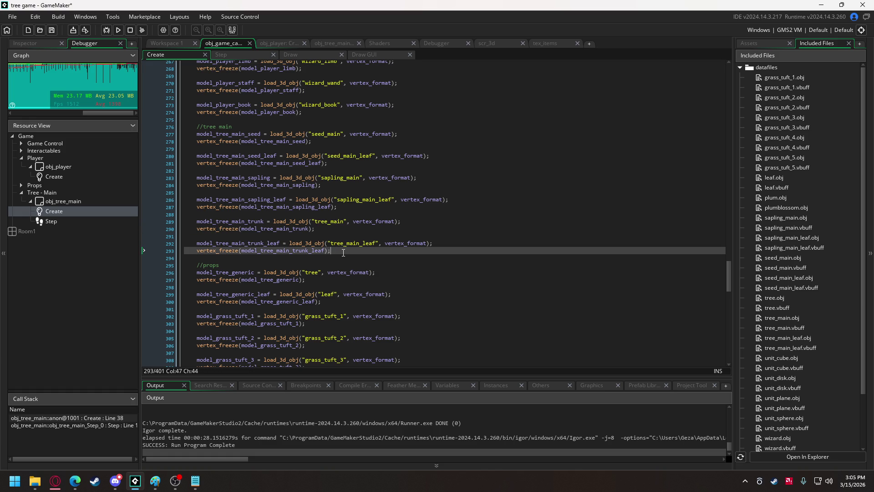
pyautogui.hotkey('ctrl', 'v')
pyautogui.hotkey('ctrl', 'v')
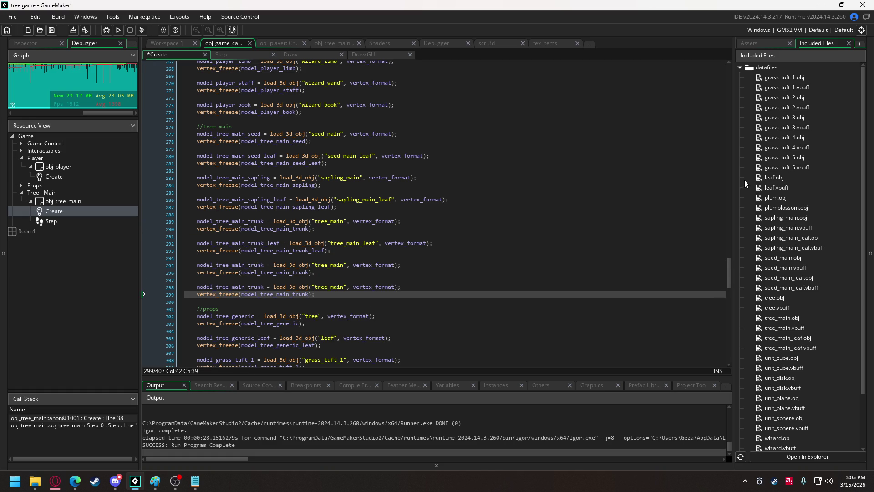
pyautogui.scroll(-2, 805, 221)
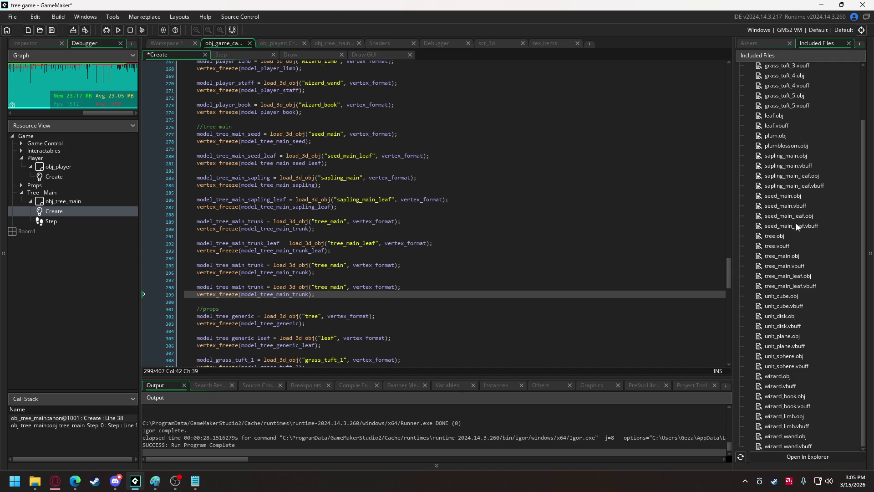
pyautogui.scroll(1, 796, 226)
pyautogui.scroll(1, 791, 228)
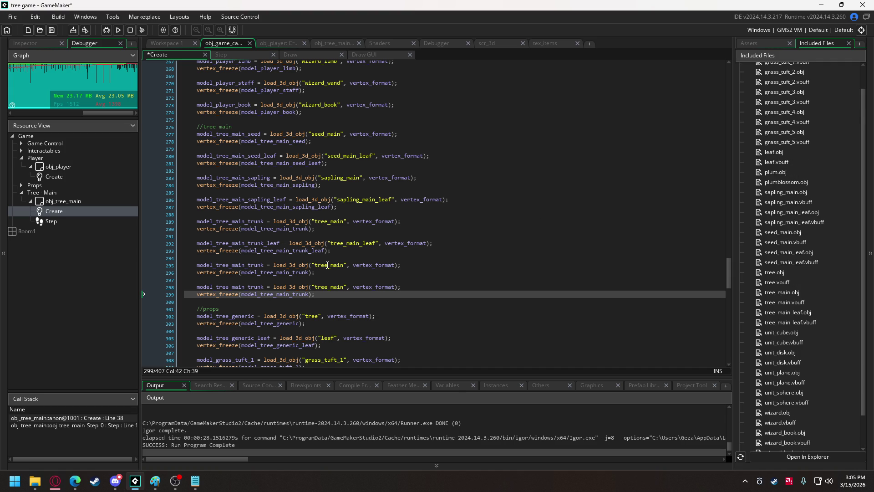
# Step: Make the first copy load "plumblossom" into model_tree_main_flower and freeze it
pyautogui.moveTo(314, 266); pyautogui.dragTo(345, 267)
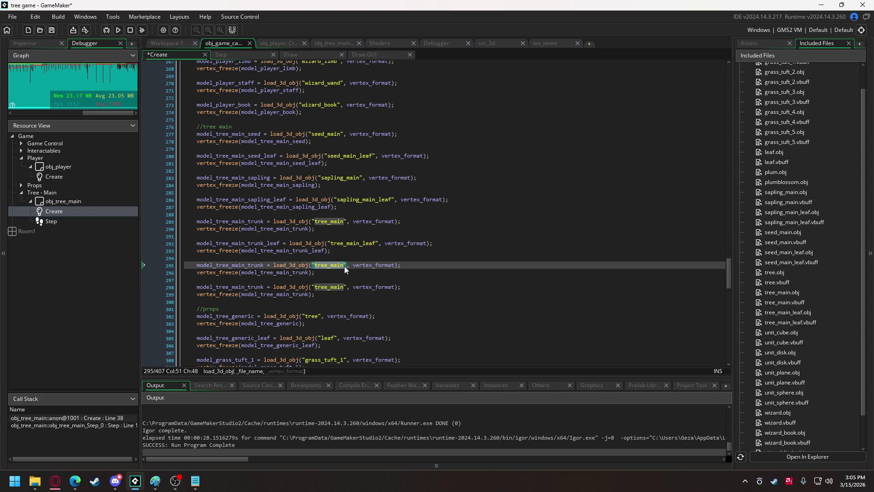
pyautogui.write('"plumblossom')
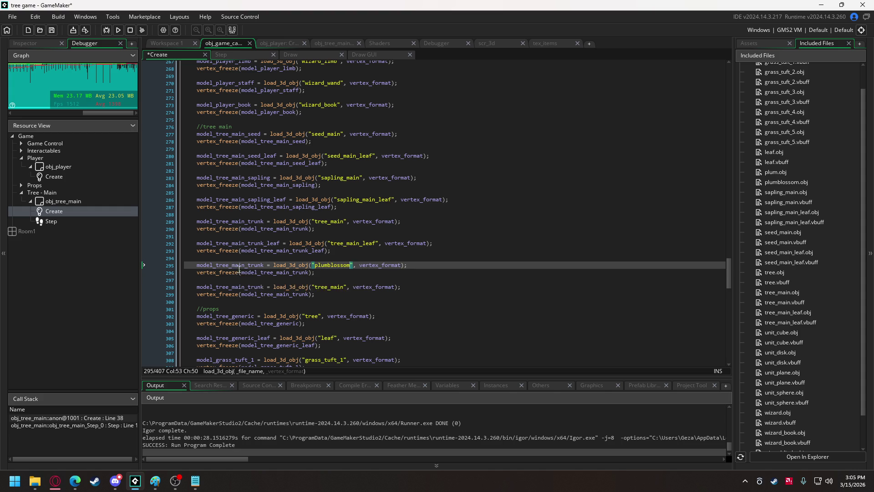
pyautogui.doubleClick(261, 265)
pyautogui.write('flower')
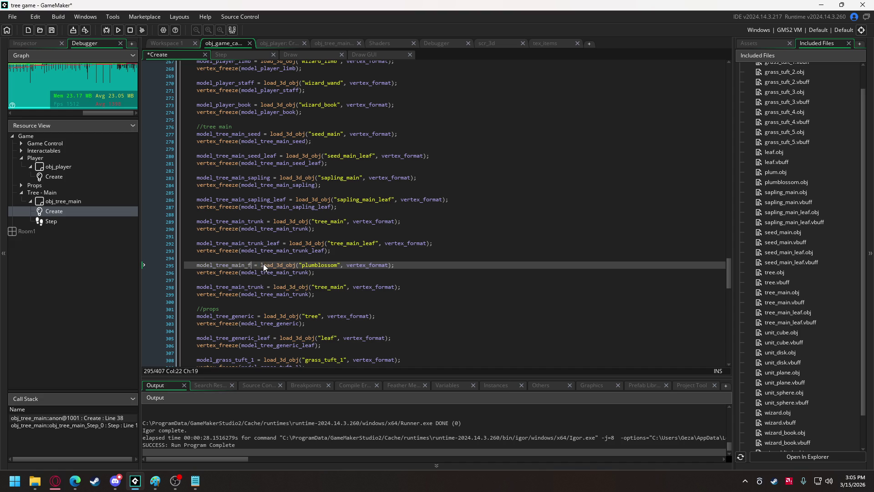
pyautogui.doubleClick(254, 265)
pyautogui.hotkey('ctrl', 'c')
pyautogui.doubleClick(272, 272)
pyautogui.hotkey('ctrl', 'v')
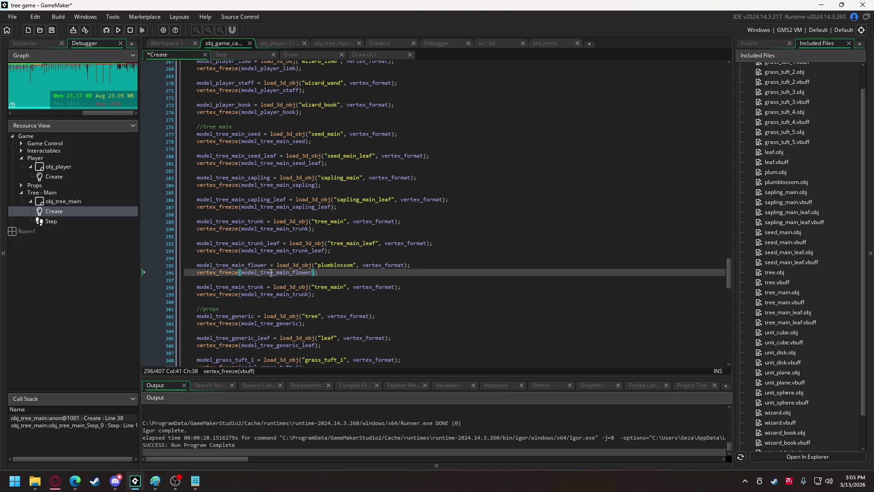
# Step: Make the second copy load "plum" into model_tree_main_fruit and freeze it, then run the game
pyautogui.doubleClick(262, 288)
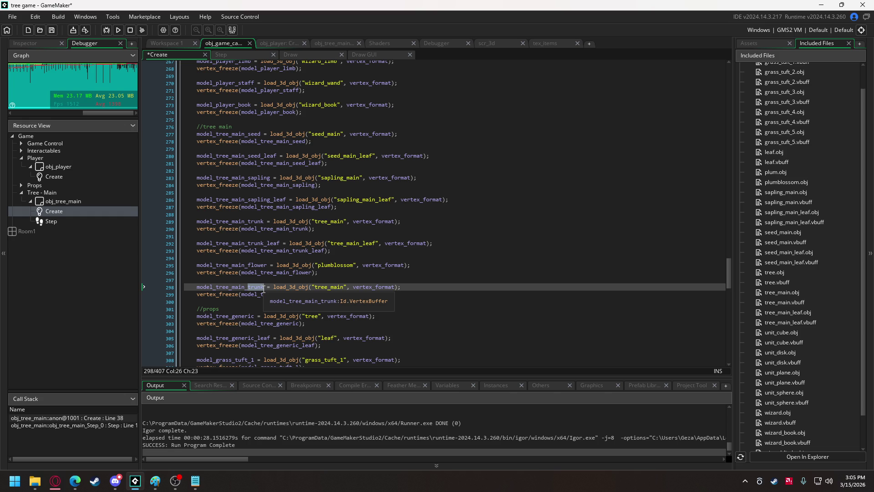
pyautogui.write('fruit')
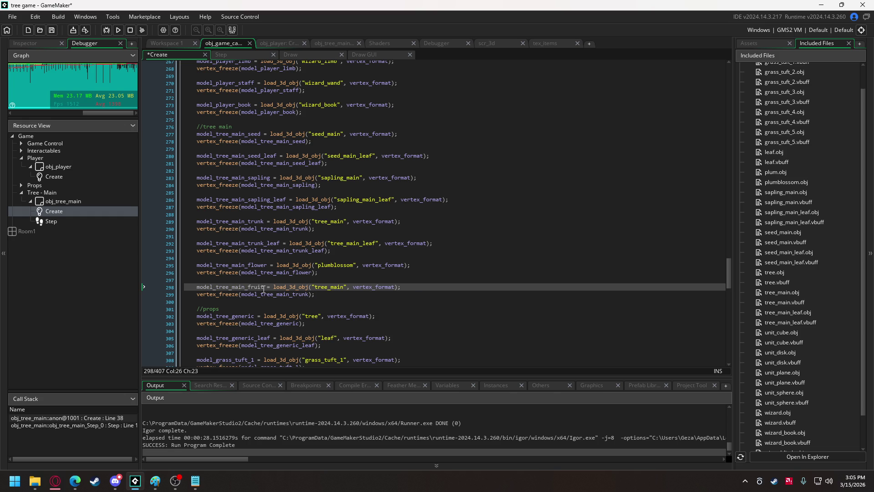
pyautogui.doubleClick(260, 288)
pyautogui.hotkey('ctrl', 'c')
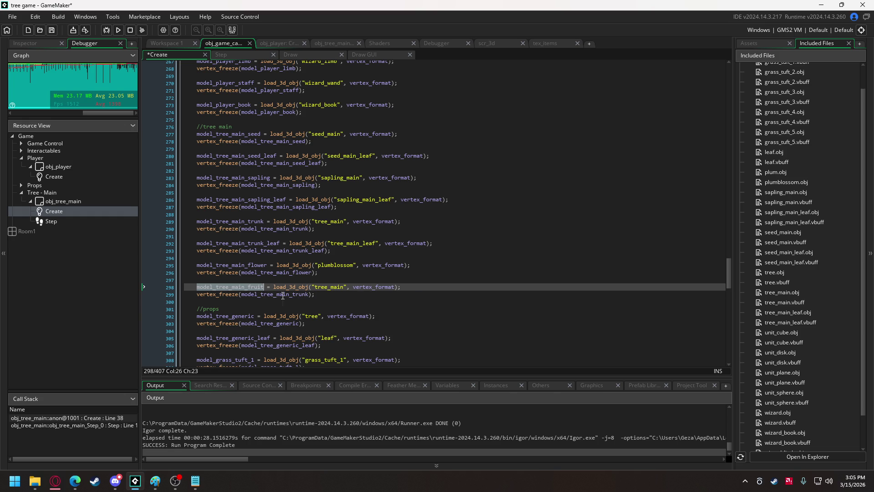
pyautogui.doubleClick(273, 294)
pyautogui.hotkey('ctrl', 'v')
pyautogui.moveTo(315, 287); pyautogui.dragTo(345, 287)
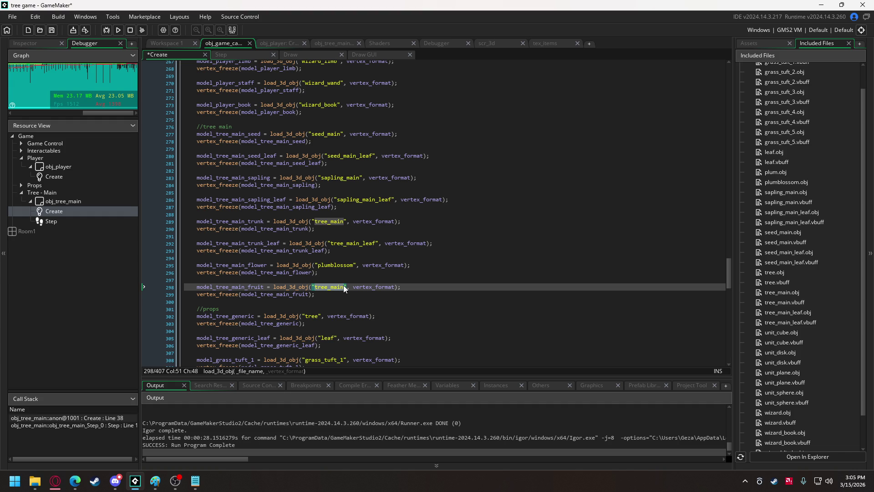
pyautogui.write('plum')
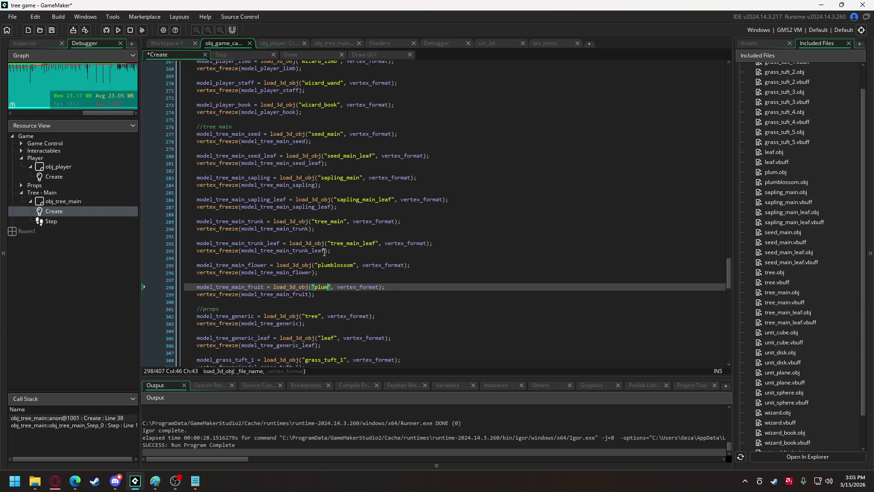
pyautogui.click(118, 31)
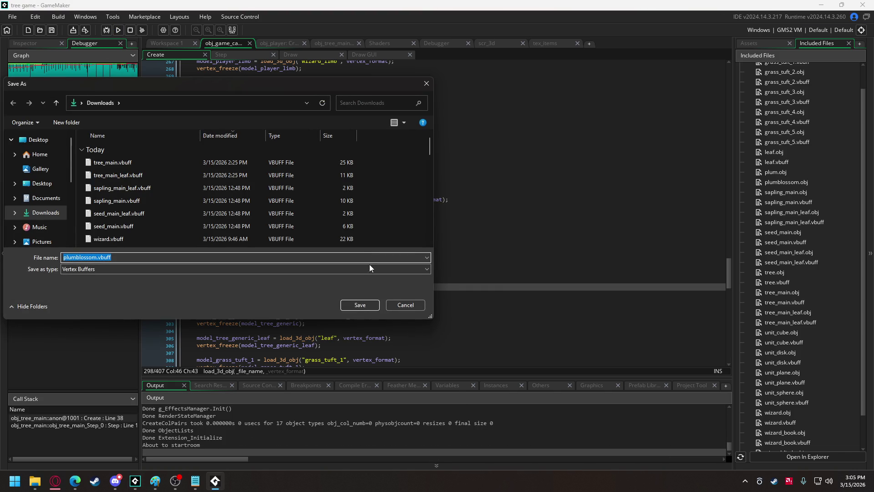
# Step: Save plumblossom.vbuff from the run and abort the crashed game after the code error
pyautogui.click(358, 308)
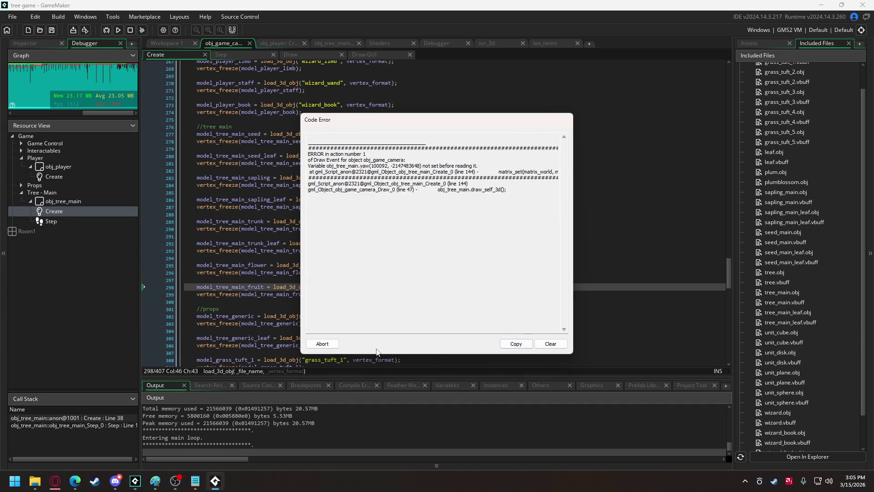
pyautogui.click(322, 343)
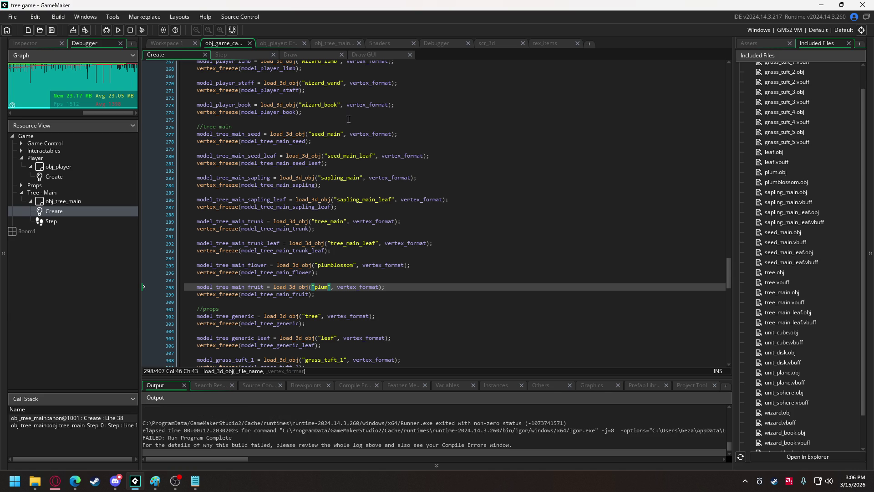
pyautogui.moveTo(35, 481)
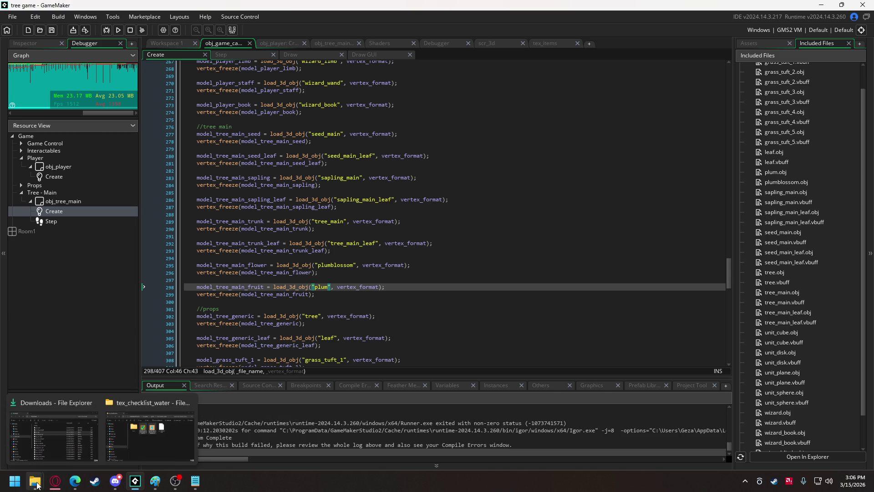
pyautogui.click(44, 448)
# Step: Import plum.vbuff and plumblossom.vbuff from Downloads as included files
pyautogui.click(351, 188)
pyautogui.keyDown('shift'); pyautogui.click(342, 175); pyautogui.keyUp('shift')
pyautogui.moveTo(341, 174); pyautogui.dragTo(395, 68)
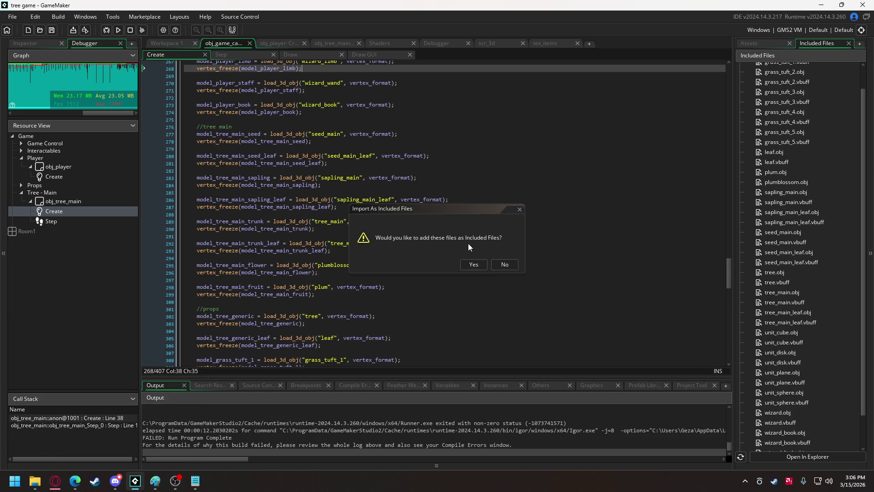
pyautogui.click(473, 269)
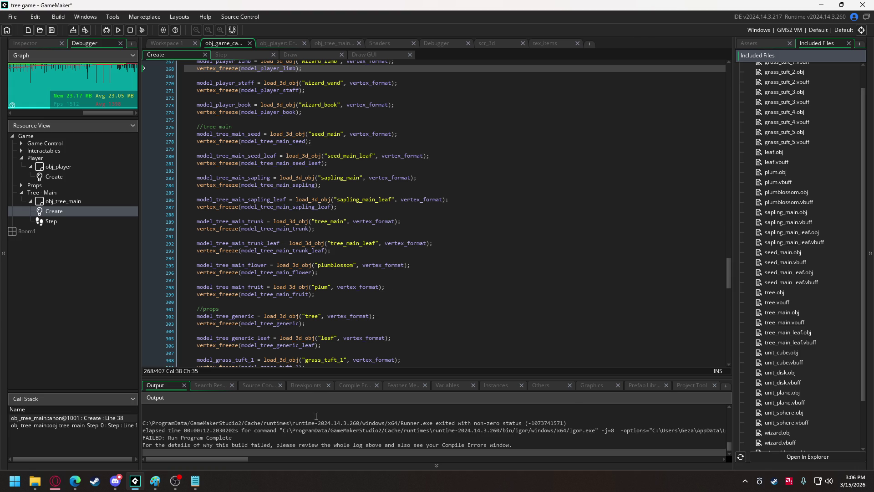
pyautogui.scroll(2, 314, 429)
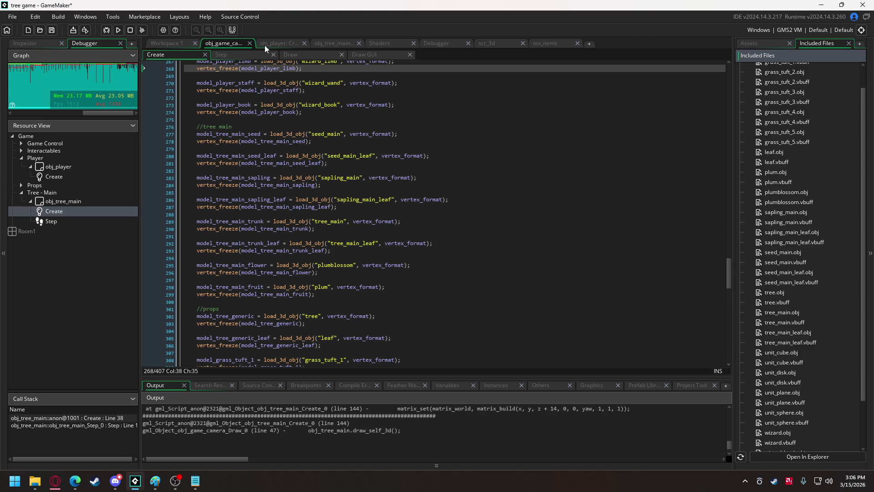
# Step: In obj_tree_main's billboard matrix_build on line 144, replace yaw with 0
pyautogui.click(334, 43)
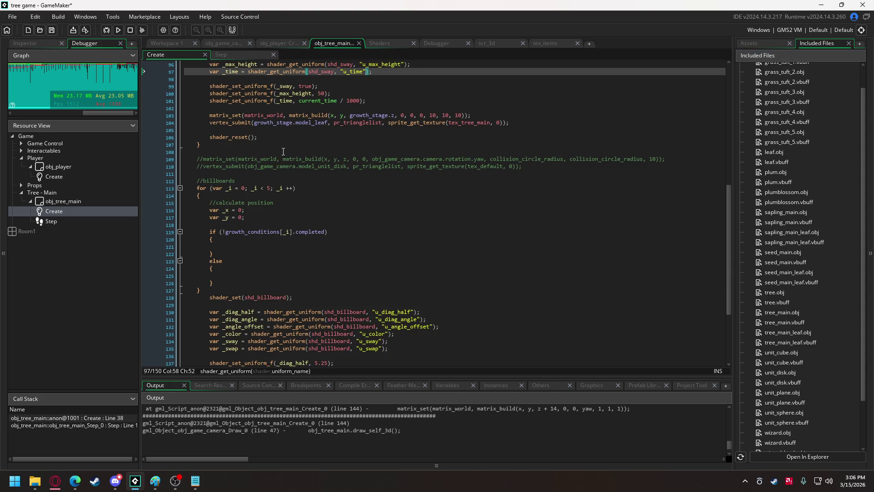
pyautogui.scroll(-2, 242, 263)
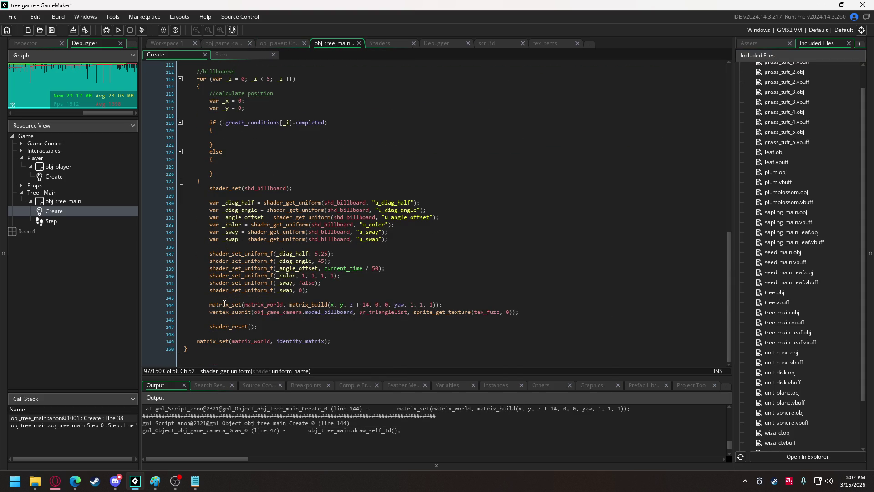
pyautogui.click(222, 305)
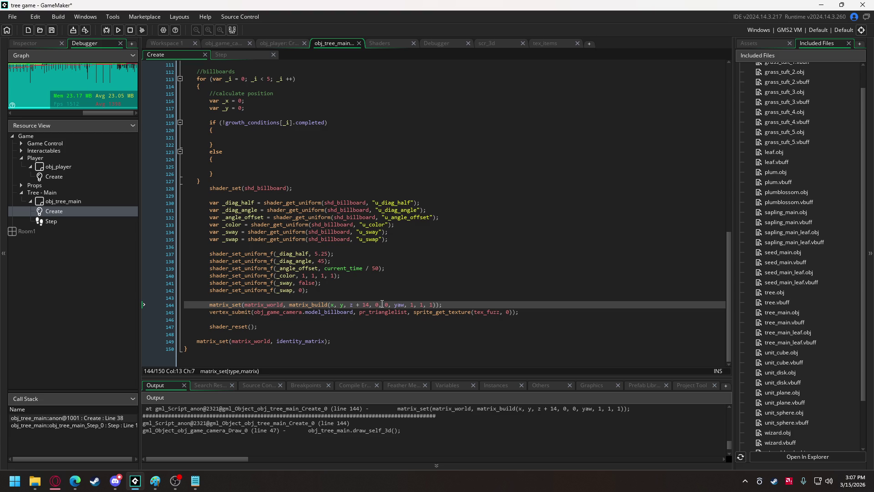
pyautogui.doubleClick(399, 304)
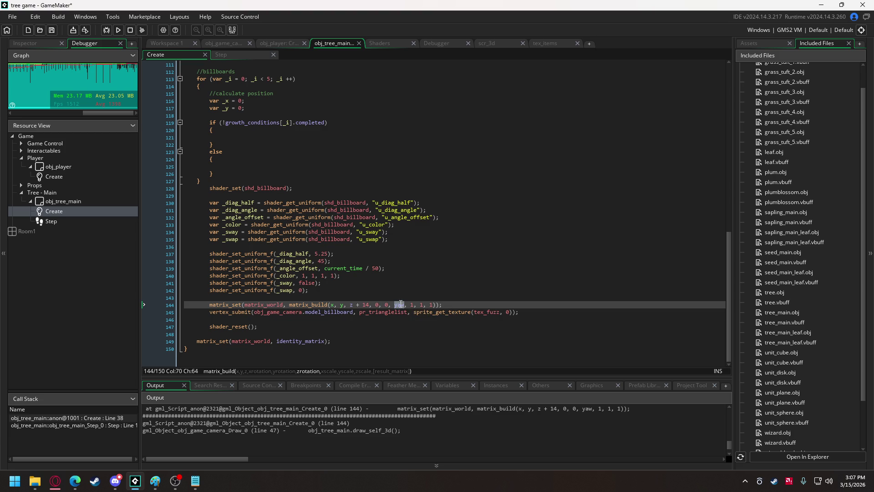
pyautogui.write('0')
pyautogui.scroll(1, 323, 246)
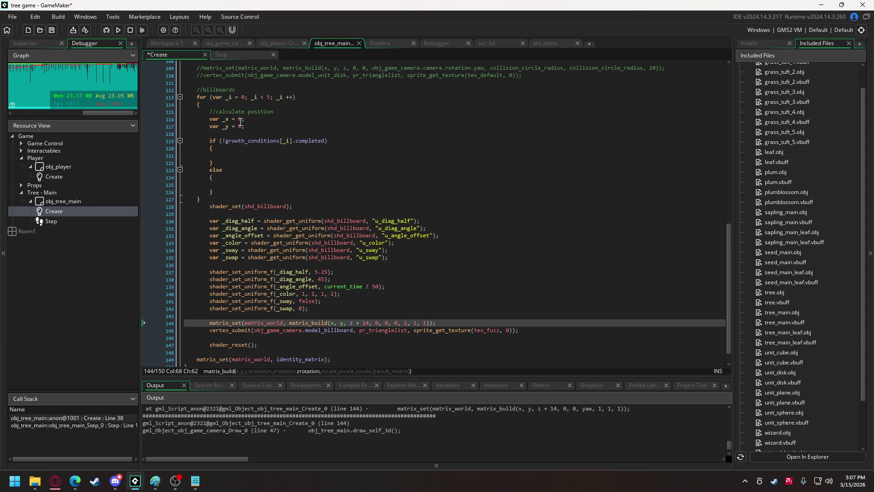
# Step: Under //calculate position, add var _direction_player = point_direction(x, y, obj_player.x, obj_player.y);
pyautogui.click(282, 111)
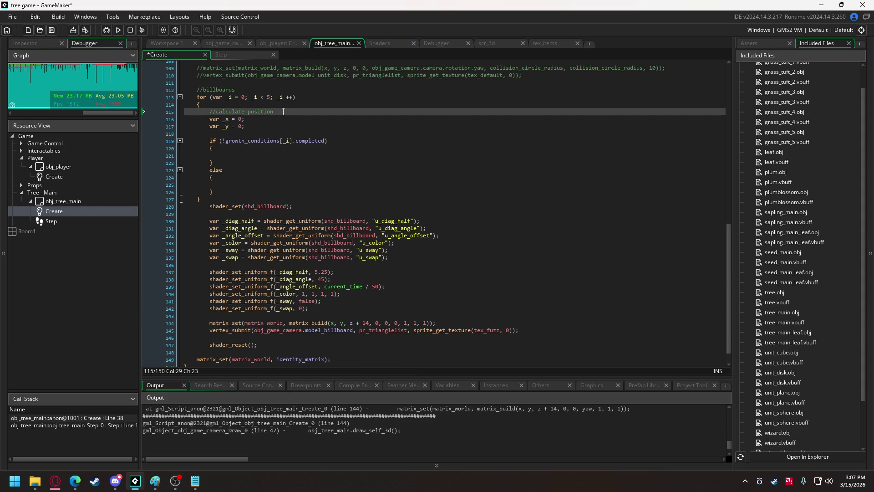
pyautogui.press('Return')
pyautogui.write('var ')
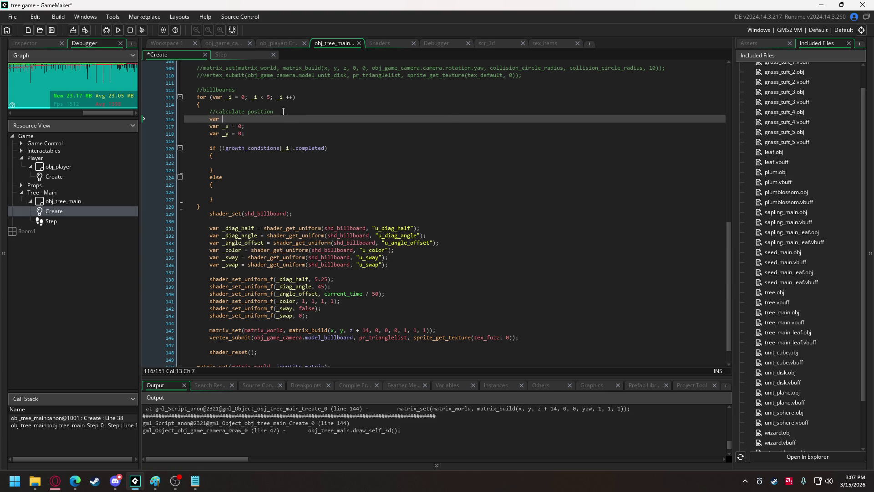
pyautogui.write('_direction_player = ')
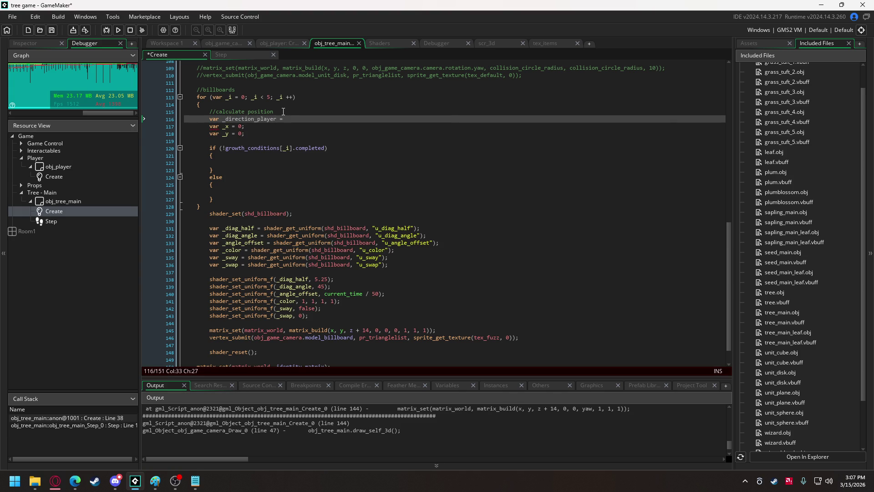
pyautogui.write('point')
pyautogui.press('Down')
pyautogui.press('Down')
pyautogui.press('Down')
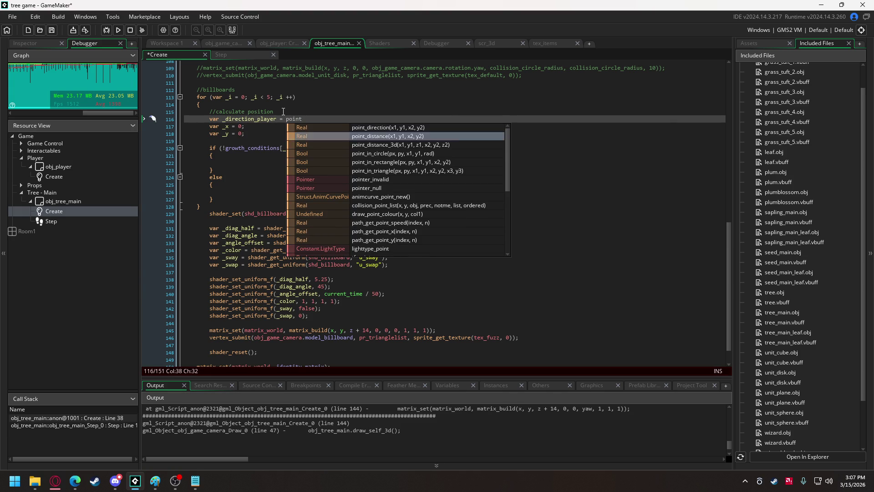
pyautogui.press('Up')
pyautogui.press('Up')
pyautogui.press('Up')
pyautogui.press('Return')
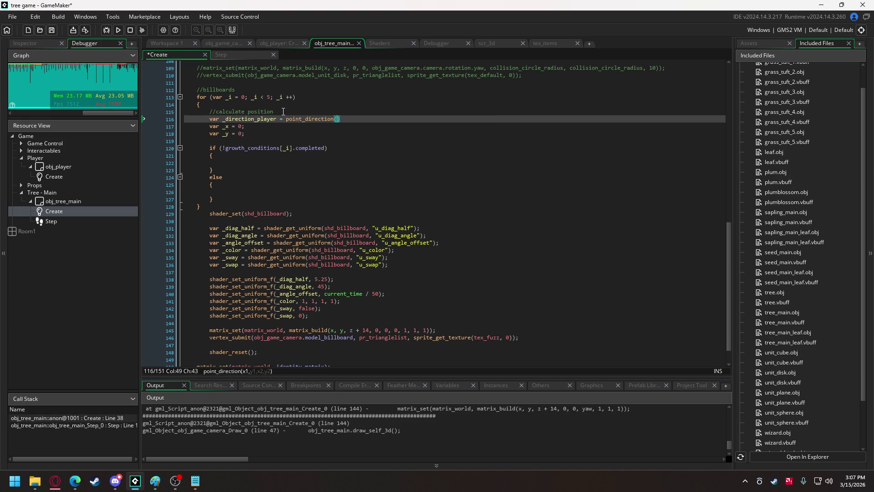
pyautogui.write('x, y, 0')
pyautogui.write('bj')
pyautogui.press('BackSpace')
pyautogui.press('BackSpace')
pyautogui.press('BackSpace')
pyautogui.write('obj_pl')
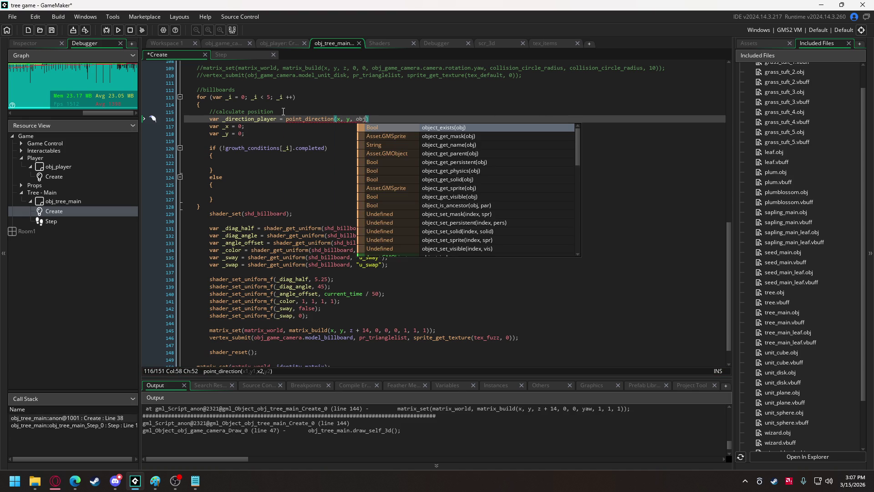
pyautogui.press('Return')
pyautogui.write('.x, obj_pla')
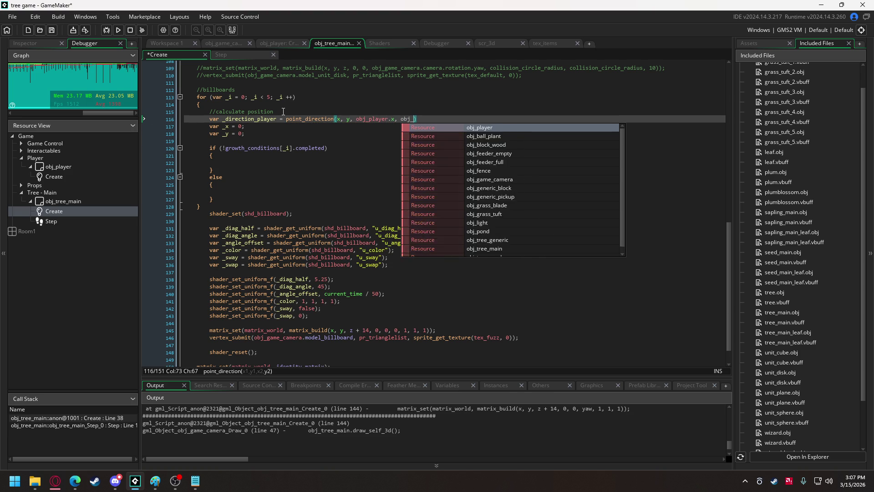
pyautogui.press('Return')
pyautogui.write('.y')
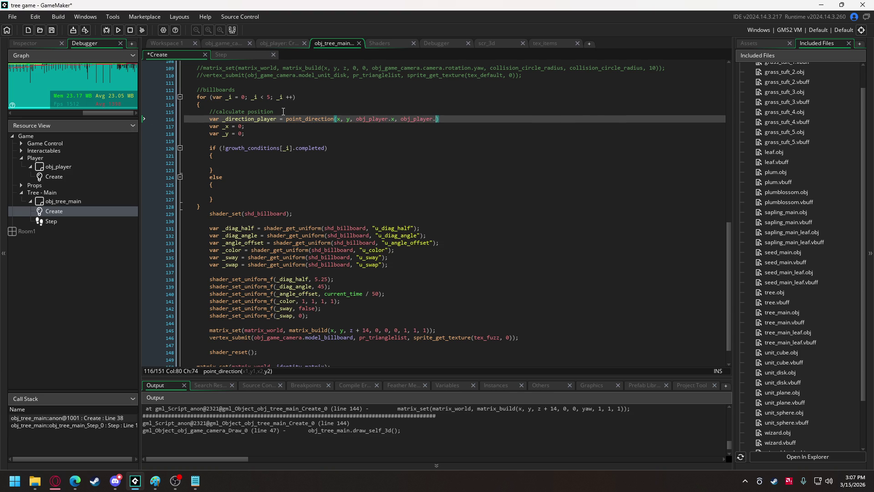
pyautogui.write(');')
# Step: Declare var _z = 0 below the _y line
pyautogui.click(249, 134)
pyautogui.press('Return')
pyautogui.write('var')
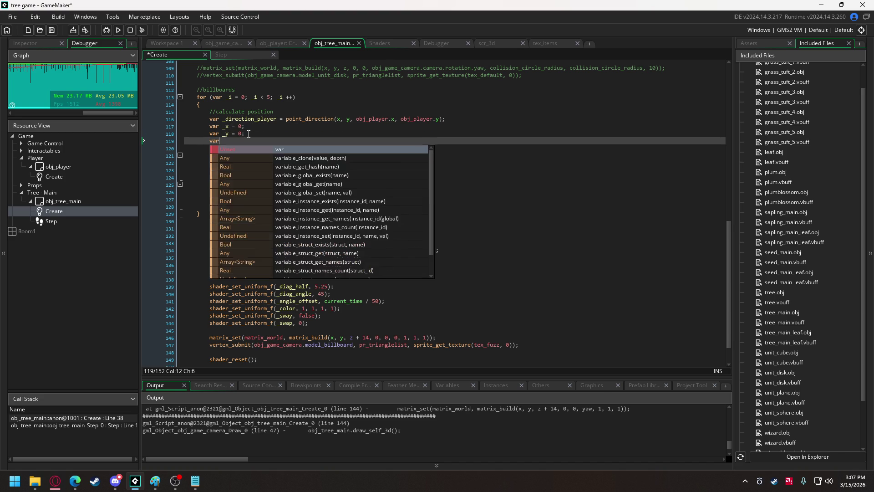
pyautogui.write(' _z = 0 + ;')
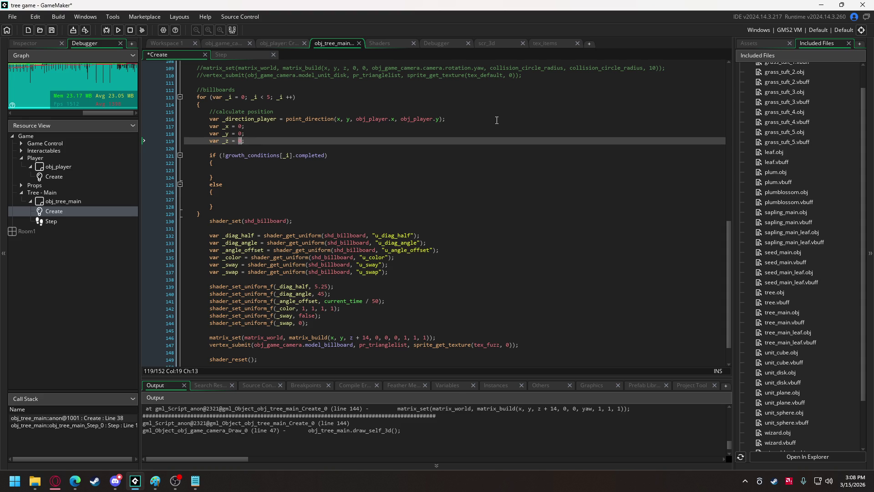
# Step: Build the abs(2 - _i) term after 10 on the _z line (line 119)
pyautogui.write('10 +')
pyautogui.press('BackSpace')
pyautogui.press('BackSpace')
pyautogui.write('+ ')
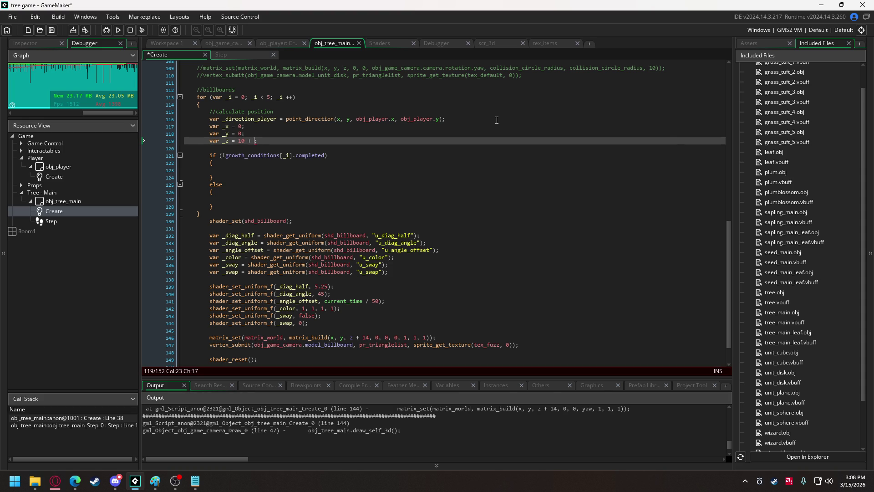
pyautogui.write('3')
pyautogui.write('(3 -')
pyautogui.write('_i')
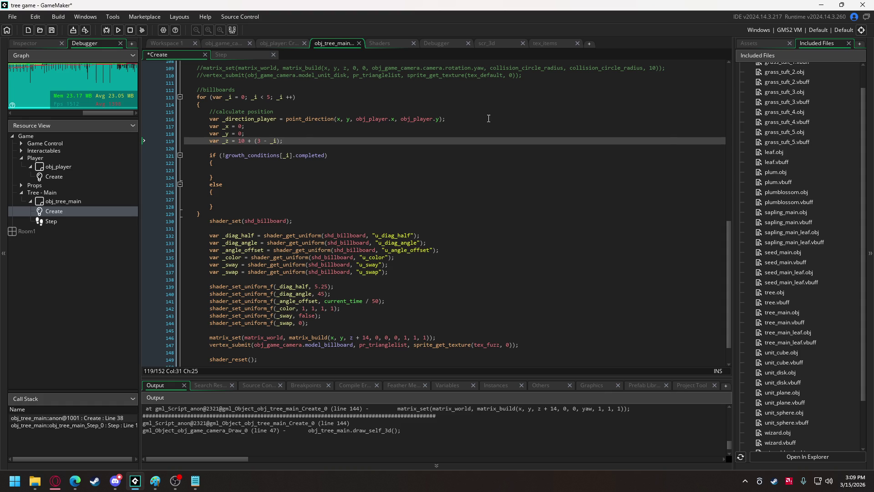
pyautogui.click(262, 141)
pyautogui.write('2')
pyautogui.click(255, 142)
pyautogui.click(263, 140)
pyautogui.write('abs')
# Step: Make the operator after 10 a minus, then begin replacing _x's 0 with x + lengthdir_x
pyautogui.press('Right')
pyautogui.press('Right')
pyautogui.press('Right')
pyautogui.click(250, 143)
pyautogui.press('Right')
pyautogui.doubleClick(239, 127)
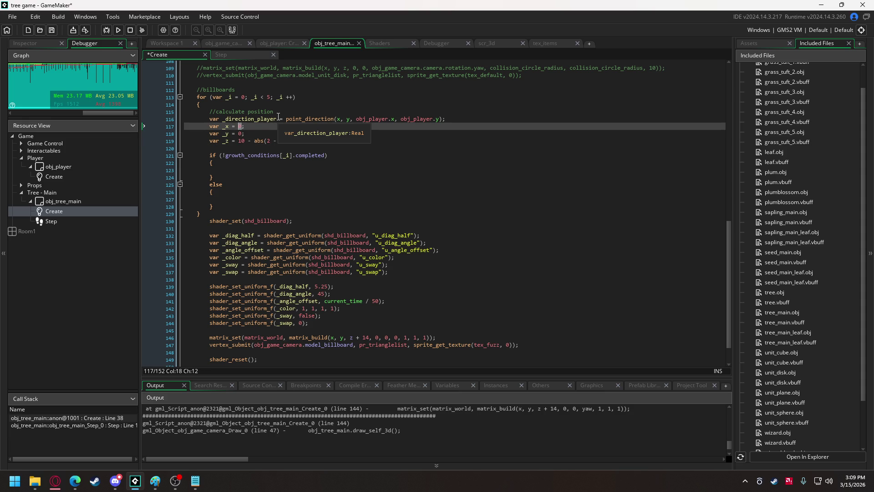
pyautogui.write('x')
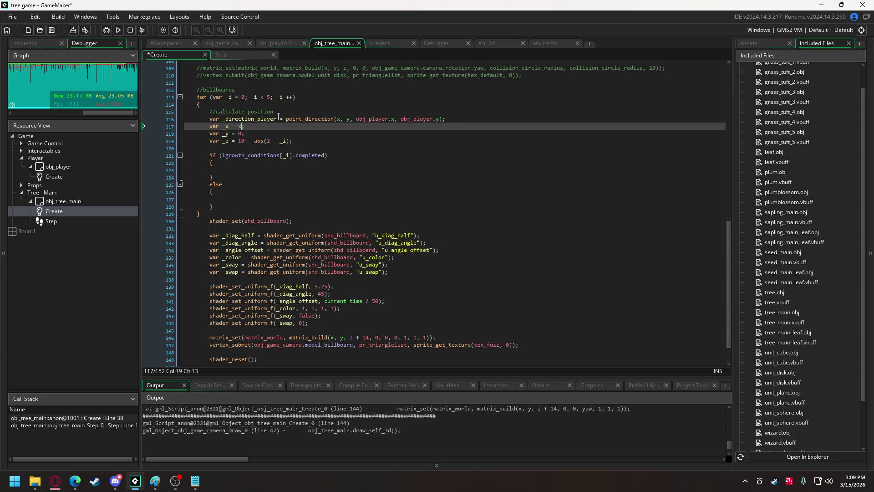
pyautogui.write(' +')
pyautogui.write(' leng')
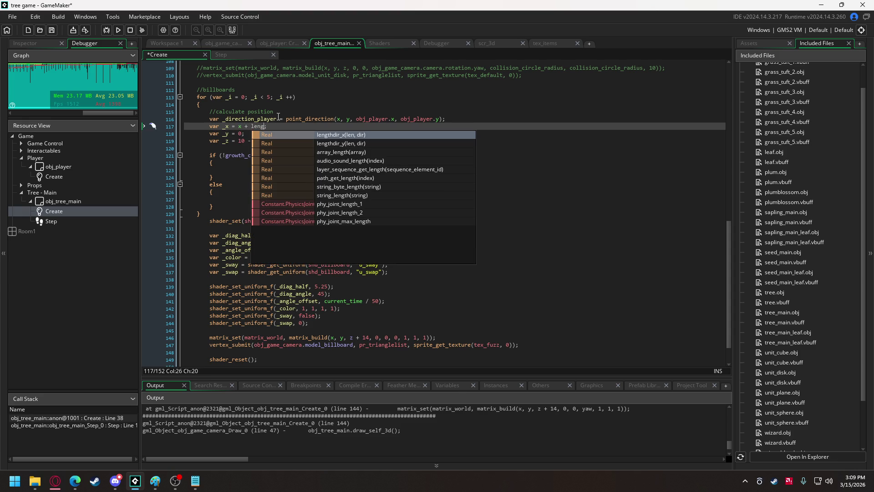
# Step: Set _x to x + lengthdir_x(10, _direction_player)
pyautogui.press('Return')
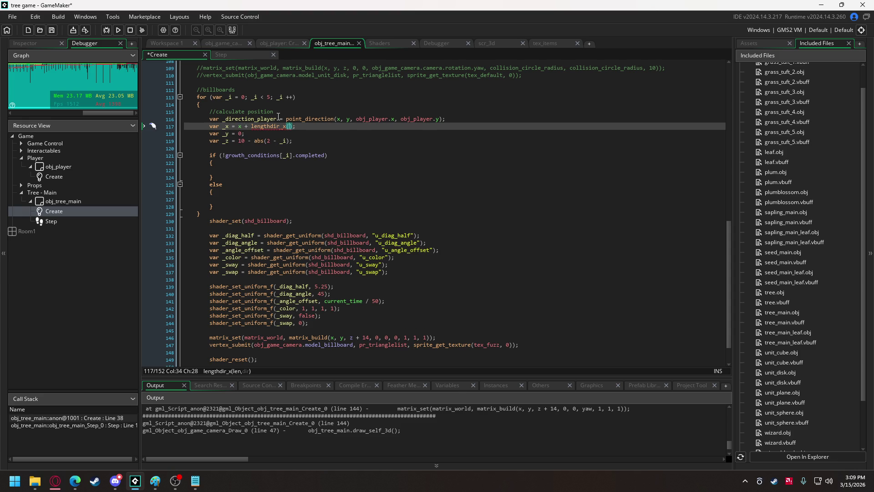
pyautogui.write('10')
pyautogui.write(', ')
pyautogui.write('_di')
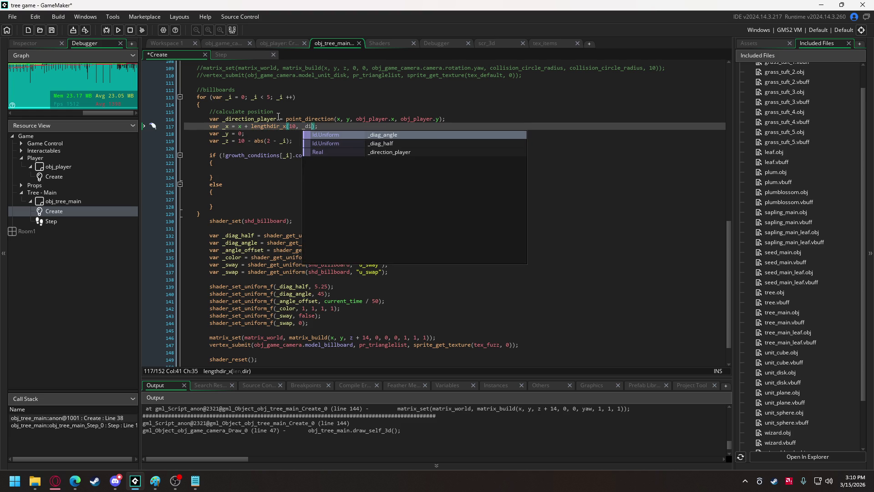
pyautogui.press('Down')
pyautogui.press('Down')
pyautogui.press('Return')
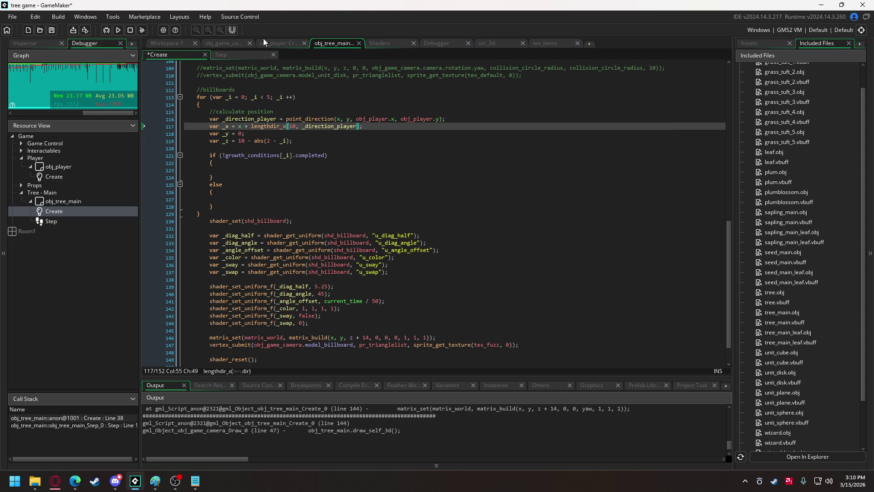
# Step: Copy the - abs(2 - _i) term into _x's angle and multiply it by 15
pyautogui.moveTo(245, 140); pyautogui.dragTo(290, 141)
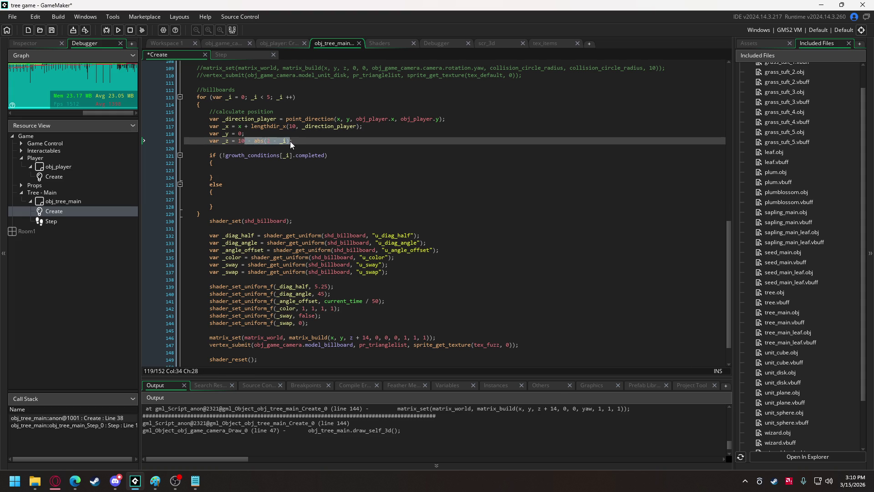
pyautogui.hotkey('ctrl', 'c')
pyautogui.click(357, 128)
pyautogui.hotkey('ctrl', 'v')
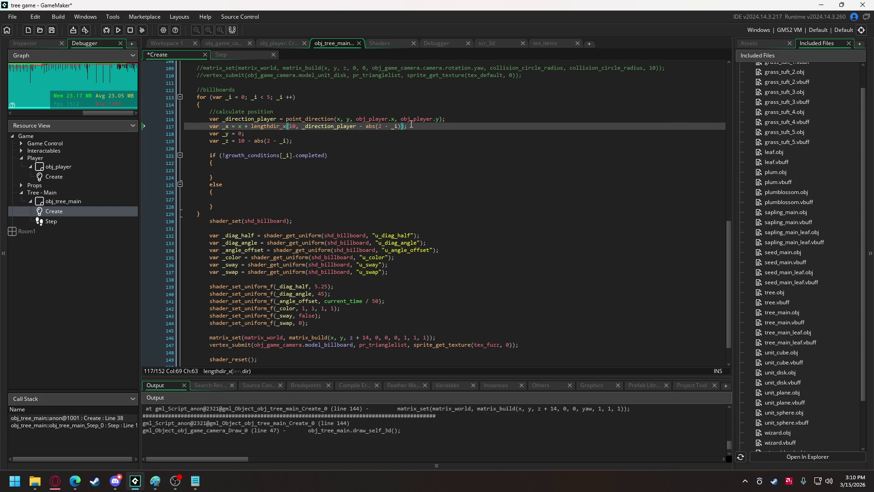
pyautogui.write('*')
pyautogui.press('BackSpace')
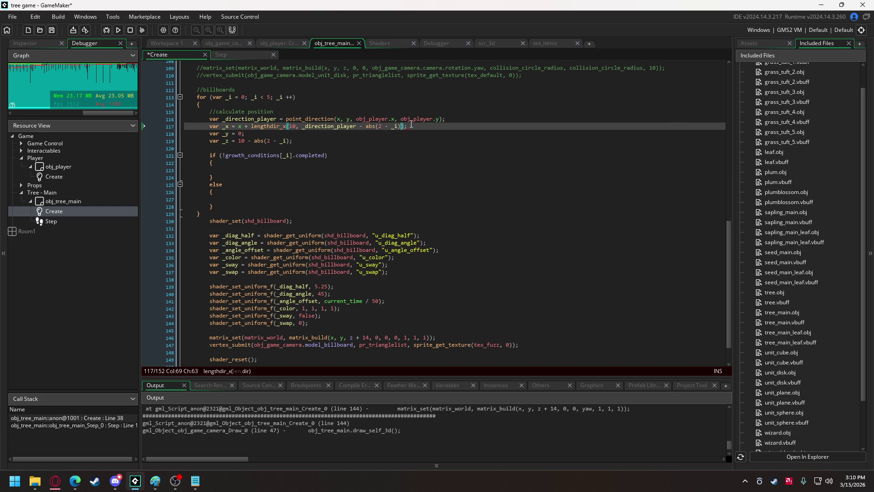
pyautogui.write('* 10')
pyautogui.press('BackSpace')
pyautogui.write('5')
pyautogui.click(403, 127)
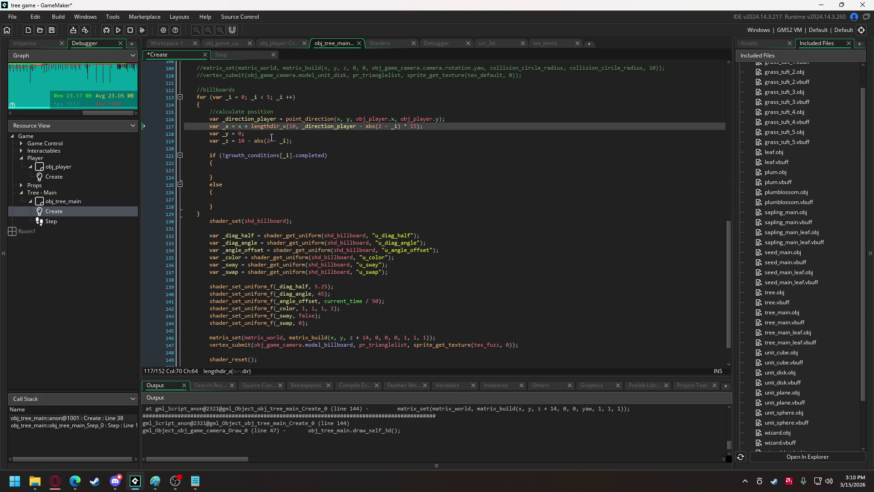
# Step: Select the full x + lengthdir_x expression for reuse on the _y line
pyautogui.click(240, 127)
pyautogui.moveTo(240, 127); pyautogui.dragTo(424, 127)
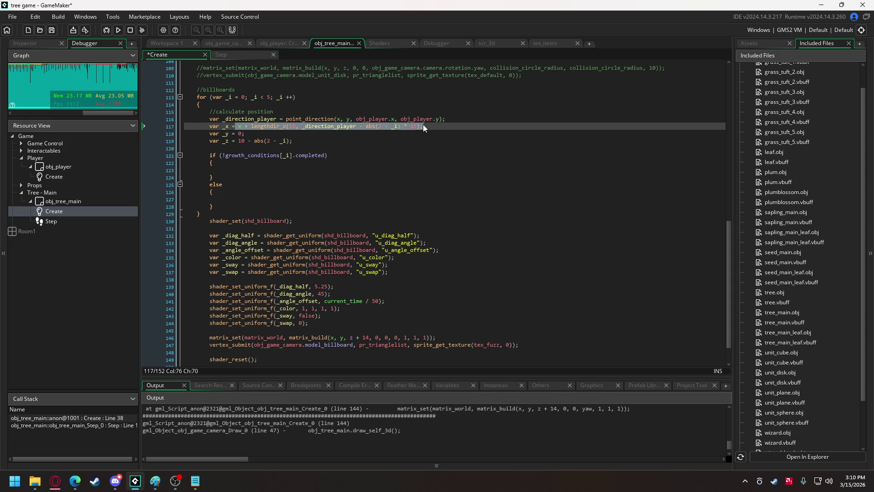
pyautogui.click(242, 133)
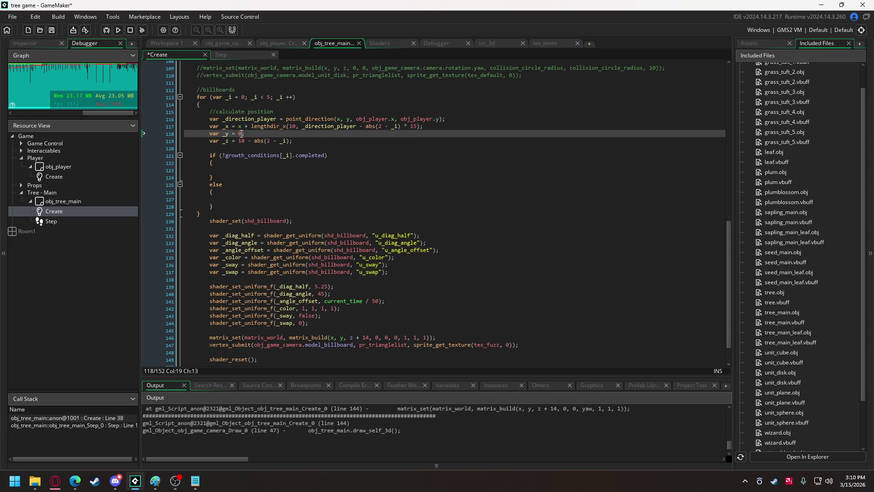
# Step: Set _y to y + lengthdir_y(10, _direction_player - abs(2 - _i) * 15)
pyautogui.hotkey('ctrl', 'v')
pyautogui.press('Delete')
pyautogui.write('y')
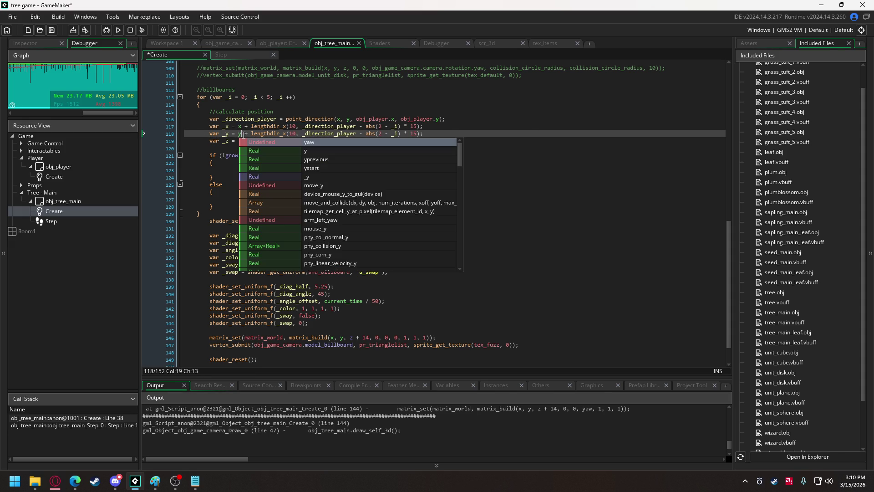
pyautogui.click(305, 127)
pyautogui.click(287, 133)
pyautogui.press('BackSpace')
pyautogui.write('y')
# Step: Change matrix_build to use _x, _y, _z and drop the + 14
pyautogui.scroll(-1, 285, 245)
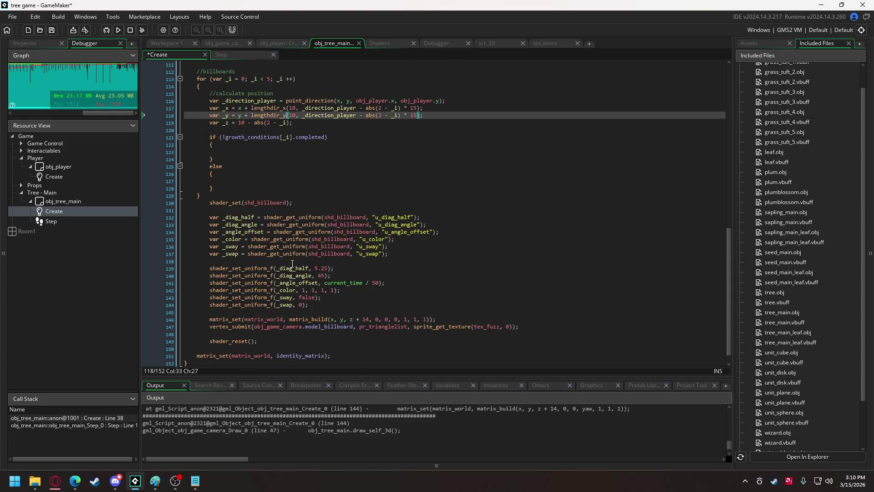
pyautogui.click(331, 319)
pyautogui.write('_')
pyautogui.click(345, 319)
pyautogui.write('_')
pyautogui.click(356, 319)
pyautogui.write('_')
pyautogui.press('BackSpace')
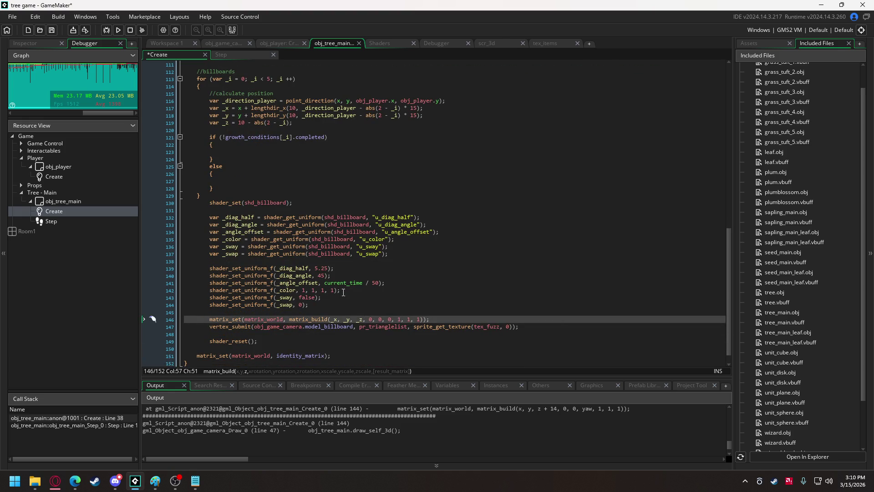
# Step: Change _diag_half from 5.25 to 5 and start swapping tex_fuzz for wishlist_textures
pyautogui.click(328, 268)
pyautogui.press('BackSpace')
pyautogui.press('BackSpace')
pyautogui.press('BackSpace')
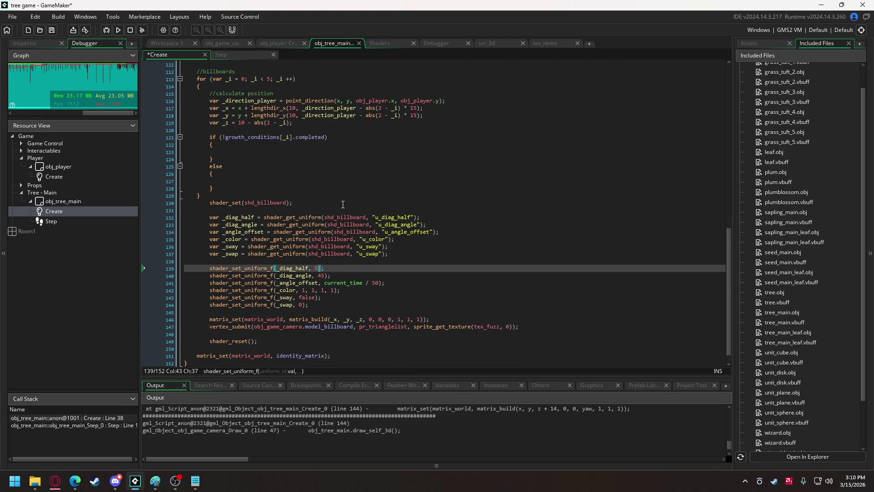
pyautogui.doubleClick(489, 326)
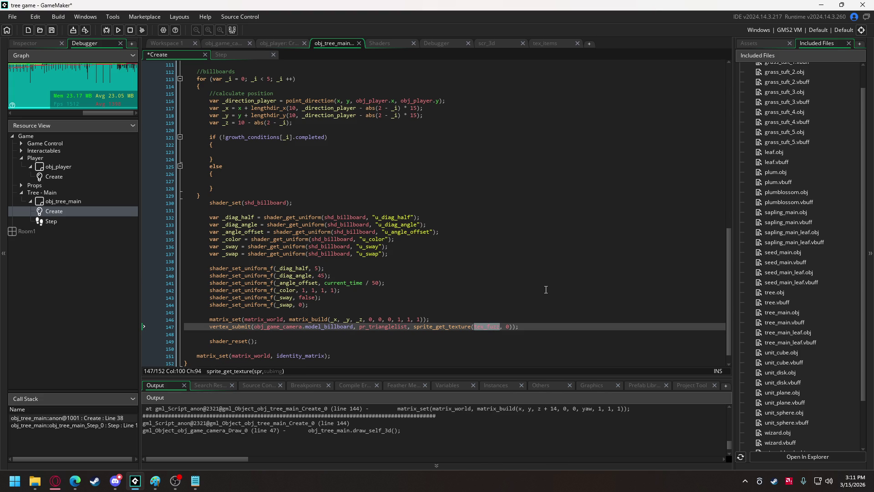
pyautogui.write('wishlist')
pyautogui.press('Return')
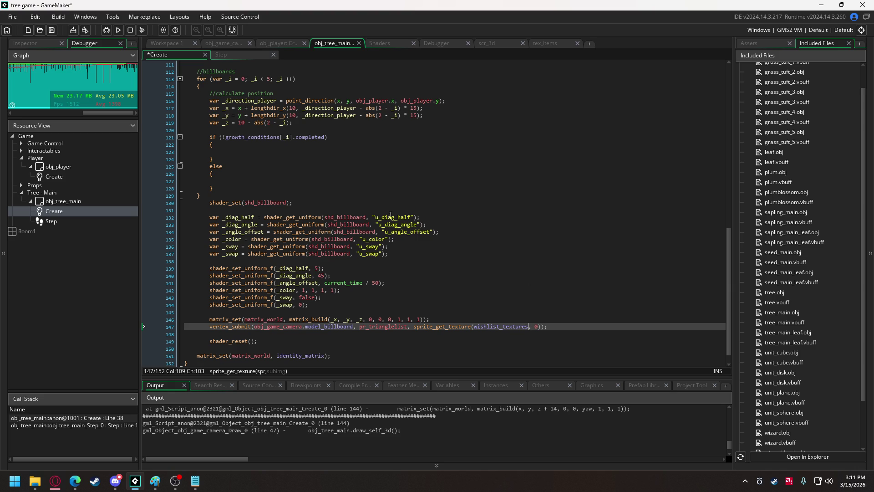
pyautogui.press('BackSpace')
pyautogui.press('BackSpace')
pyautogui.press('BackSpace')
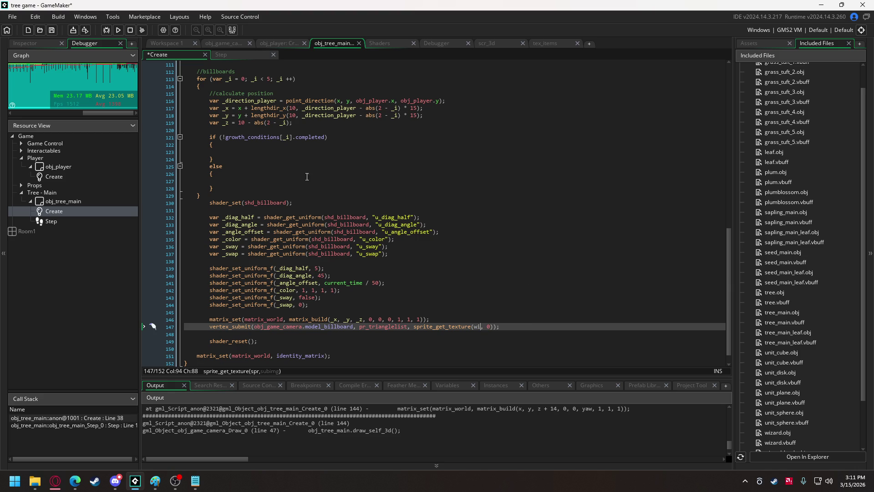
pyautogui.click(301, 123)
# Step: Declare var _texture = undefined; and assign wishlist_textures[_i][0] in the not-completed branch
pyautogui.press('Return')
pyautogui.write('var')
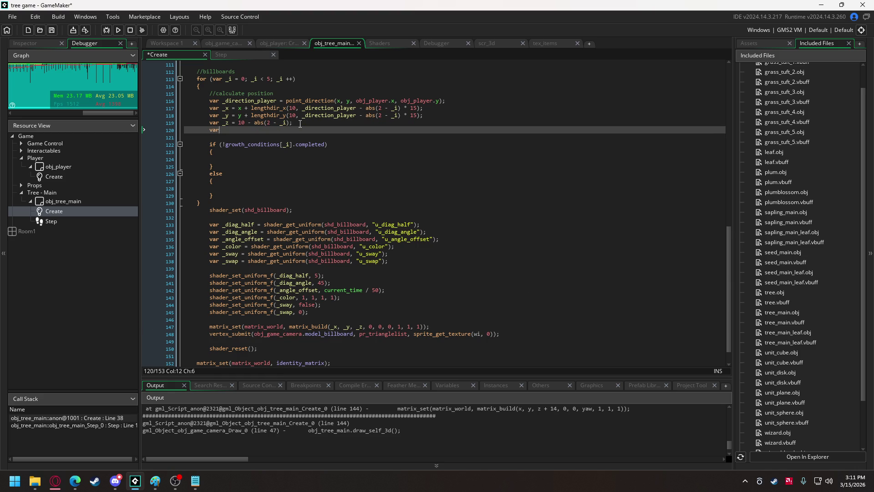
pyautogui.write(' _texture = ')
pyautogui.write('undefined')
pyautogui.write(';')
pyautogui.press('Down')
pyautogui.press('Down')
pyautogui.press('Down')
pyautogui.click(220, 131)
pyautogui.click(255, 158)
pyautogui.write('_texture')
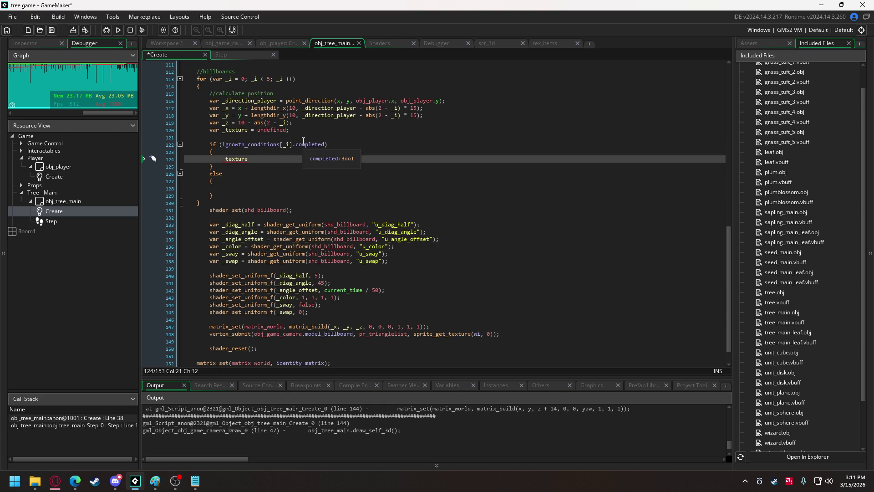
pyautogui.write(' = ')
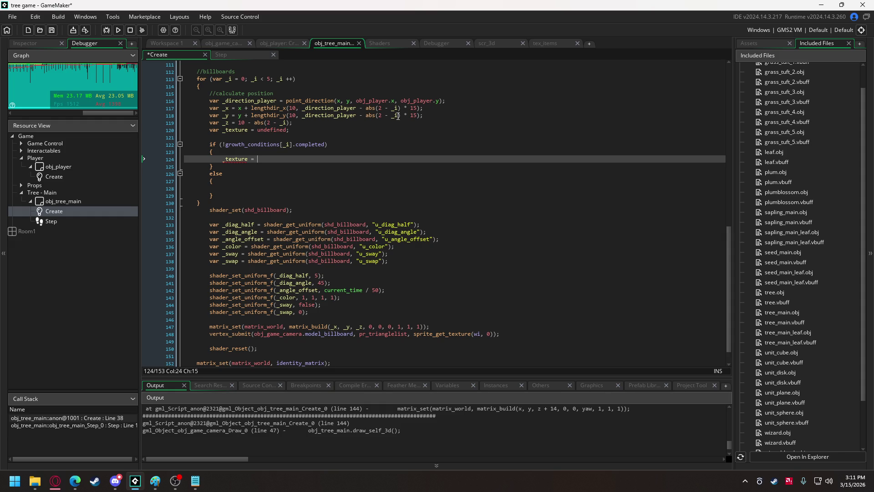
pyautogui.write('wish')
pyautogui.press('Return')
pyautogui.write('[_i][')
pyautogui.write('0]')
# Step: Set _texture = 0; in the not-completed branch and the else branch
pyautogui.press('BackSpace')
pyautogui.press('BackSpace')
pyautogui.press('BackSpace')
pyautogui.write('0;')
pyautogui.click(233, 189)
pyautogui.hotkey('ctrl', 'v')
pyautogui.click(260, 188)
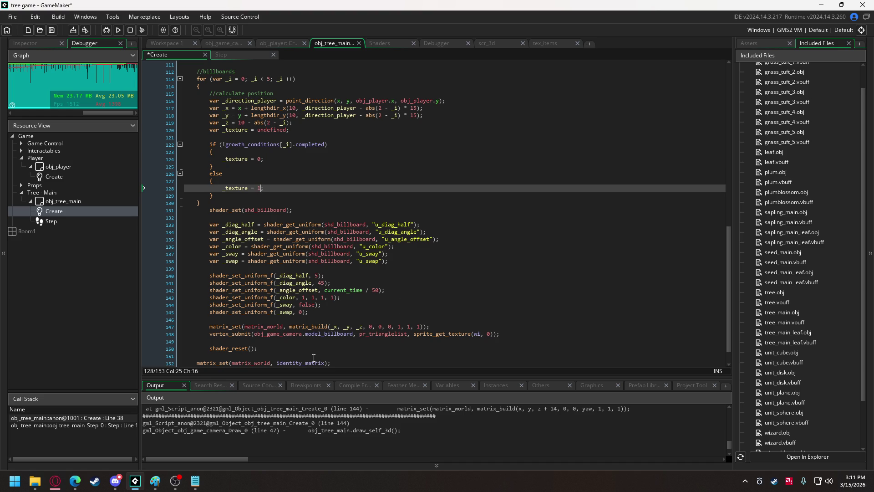
# Step: Point the texture argument at wishlist_textures and close the loop after shader_reset
pyautogui.click(478, 334)
pyautogui.write('is')
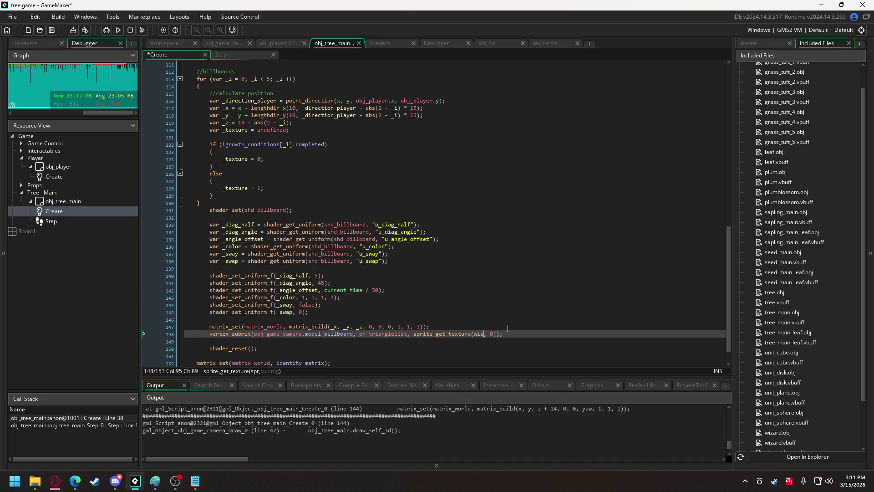
pyautogui.click(555, 202)
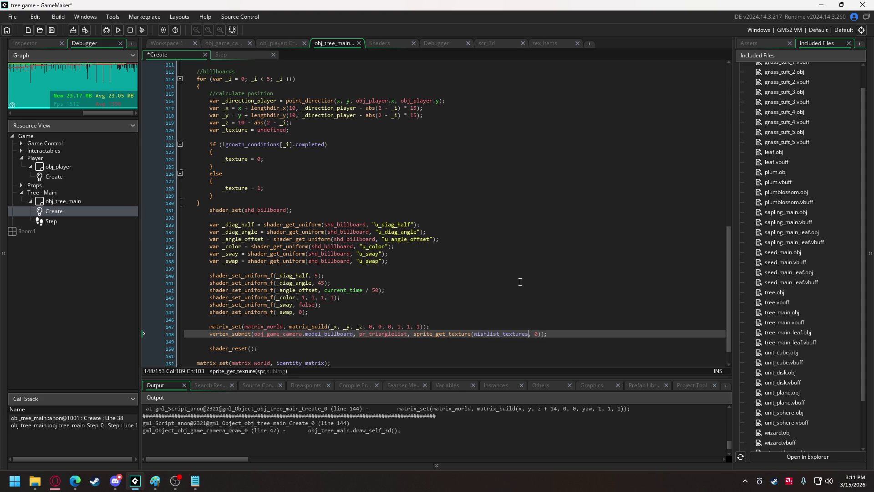
pyautogui.click(199, 203)
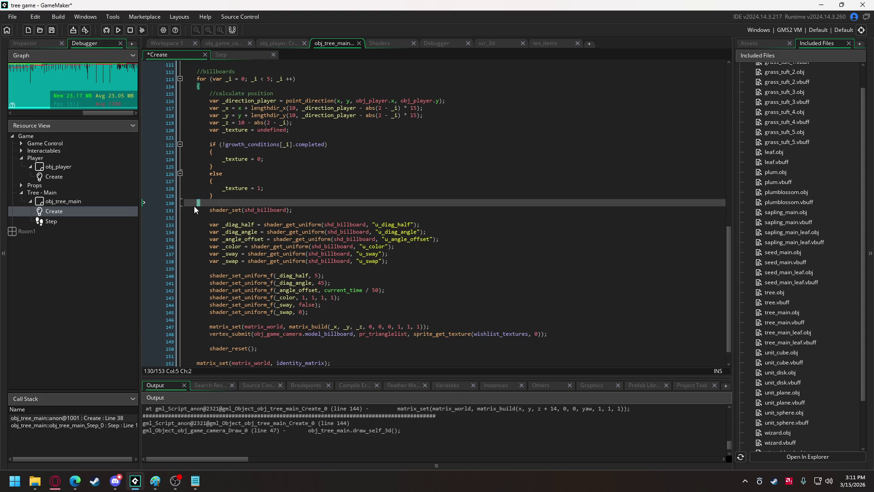
pyautogui.scroll(-1, 219, 236)
pyautogui.click(260, 332)
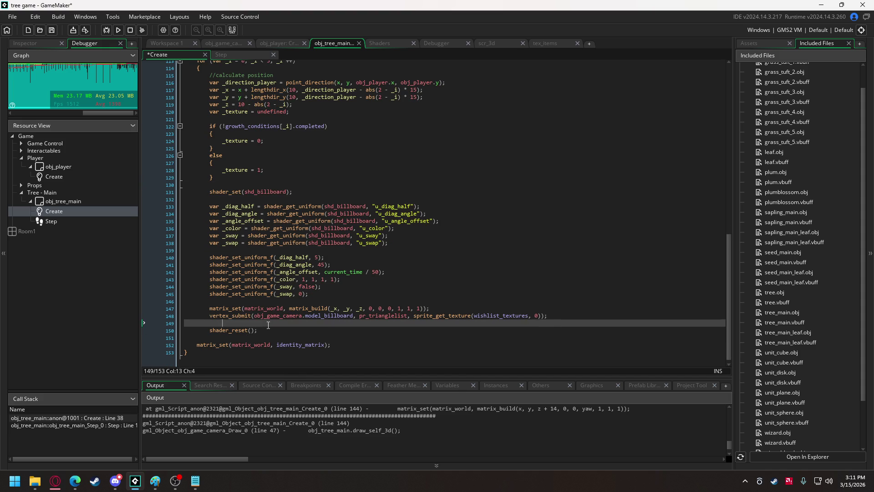
pyautogui.press('Return')
pyautogui.write('}')
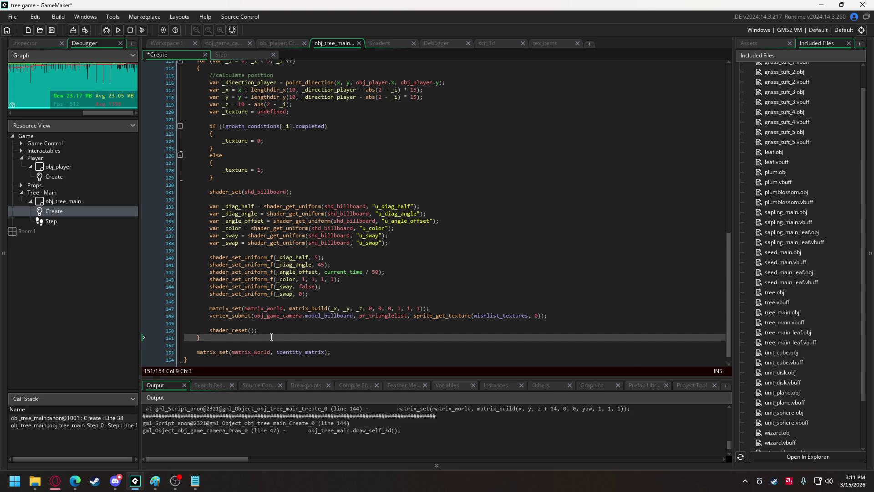
pyautogui.click(530, 316)
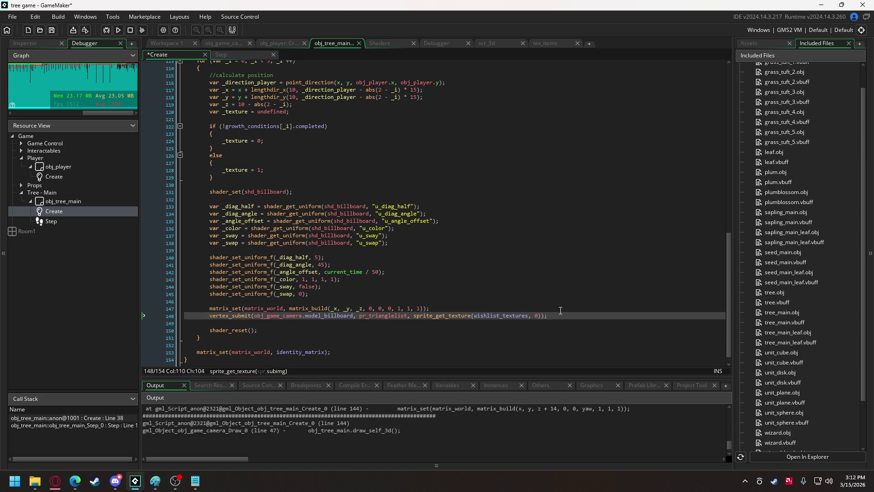
# Step: Index wishlist_textures with [_i] and use _texture as the subimage
pyautogui.write('[_i]')
pyautogui.click(549, 315)
pyautogui.write('_texture')
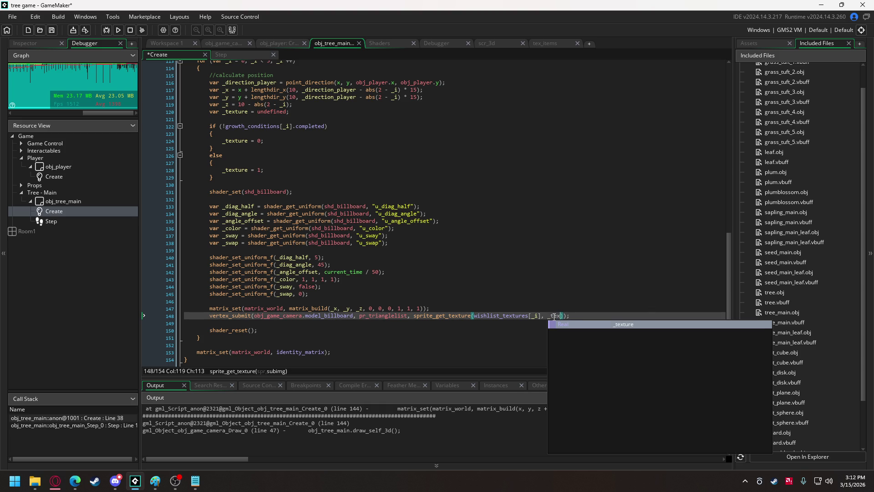
# Step: Replace current_time / 50 in the angle offset uniform with 0 and run the game
pyautogui.scroll(3, 333, 166)
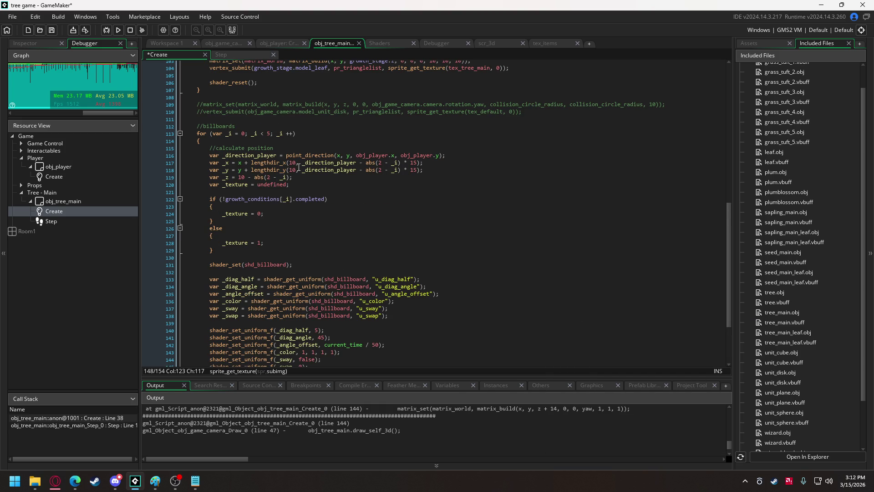
pyautogui.scroll(4, 287, 186)
pyautogui.scroll(-8, 301, 148)
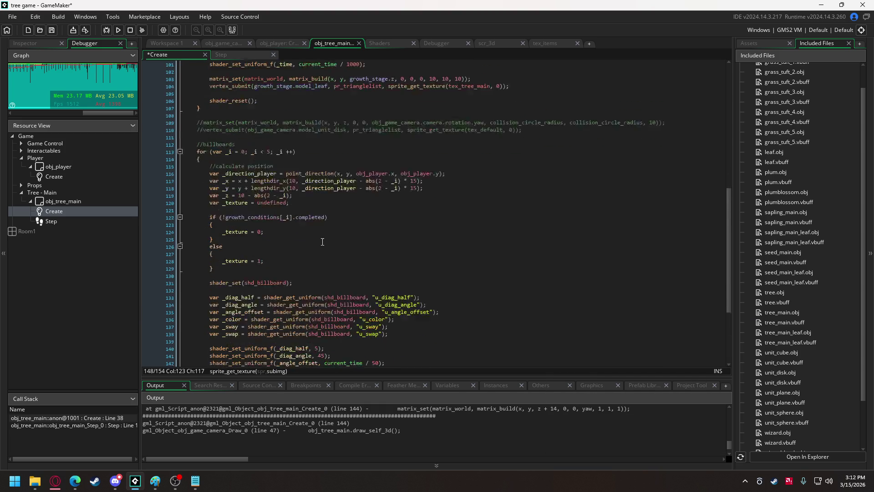
pyautogui.click(325, 261)
pyautogui.moveTo(325, 261); pyautogui.dragTo(379, 262)
pyautogui.write('0')
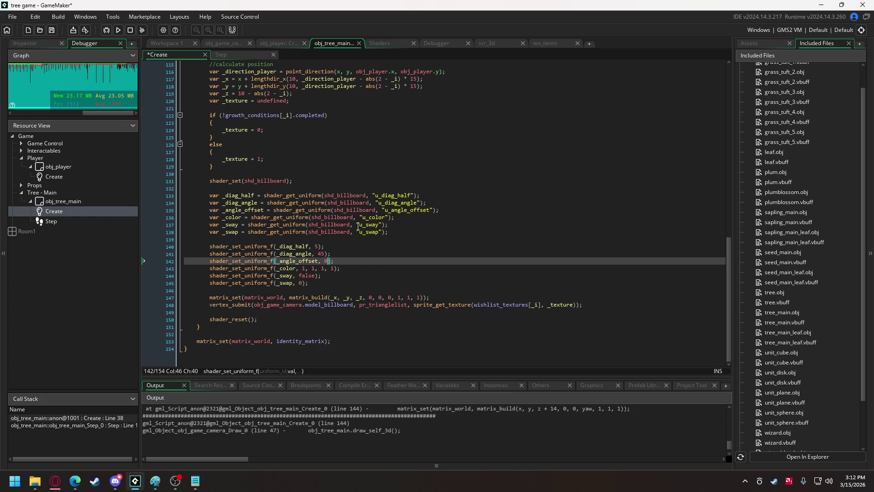
pyautogui.click(117, 30)
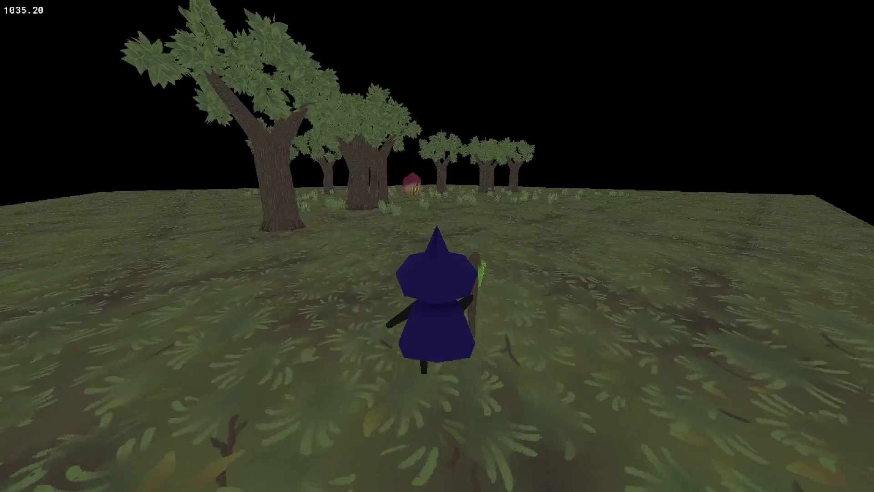
# Step: Walk the witch past the trees into the red creature, then quit the game
pyautogui.press('w')
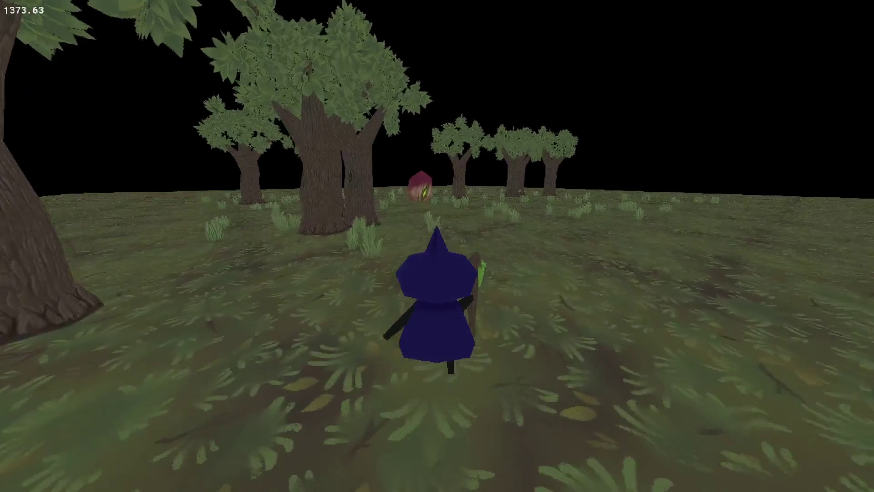
pyautogui.press('w')
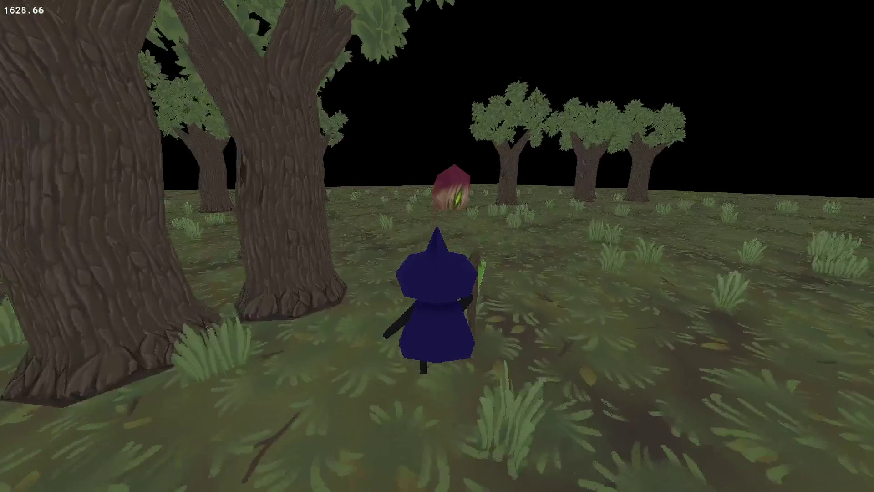
pyautogui.press('w')
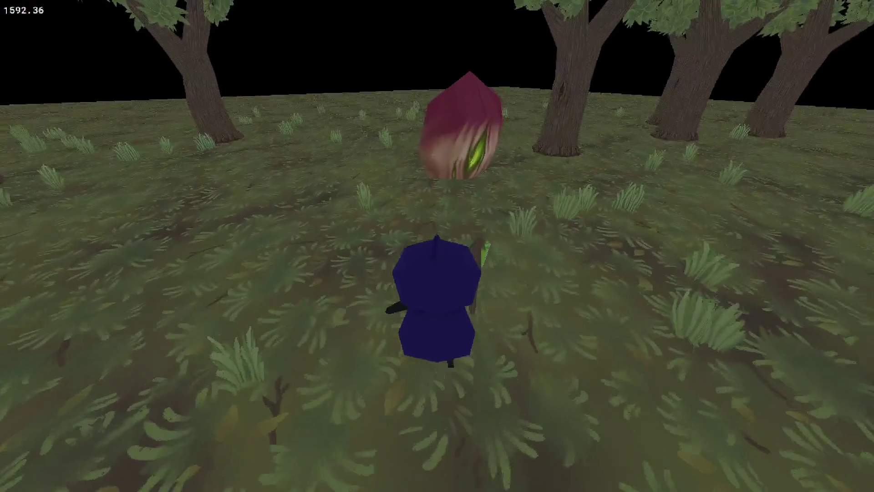
pyautogui.press('w')
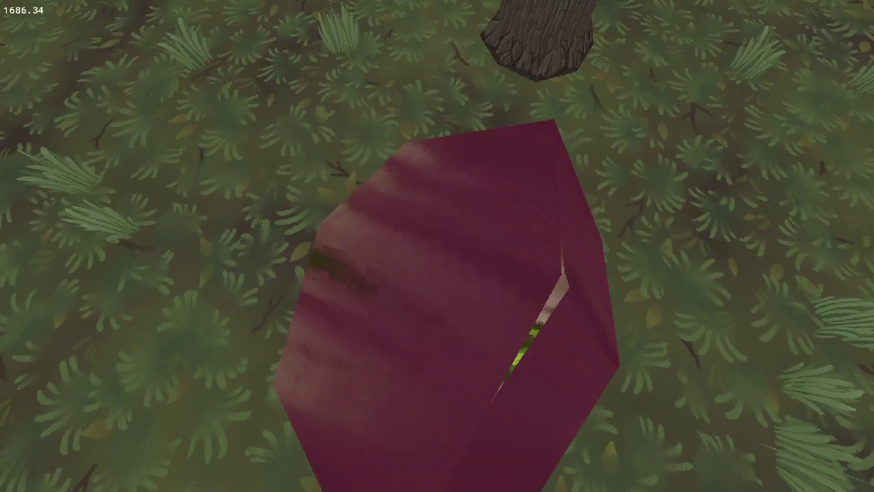
pyautogui.press('w')
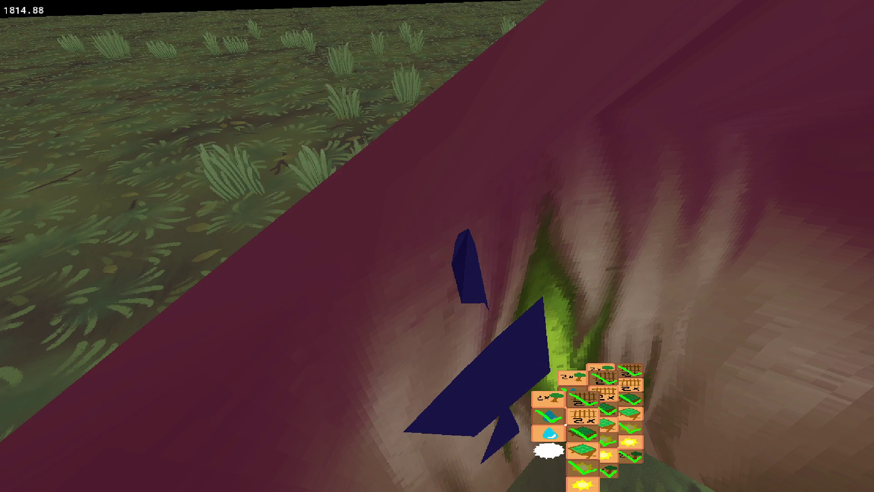
pyautogui.press('Escape')
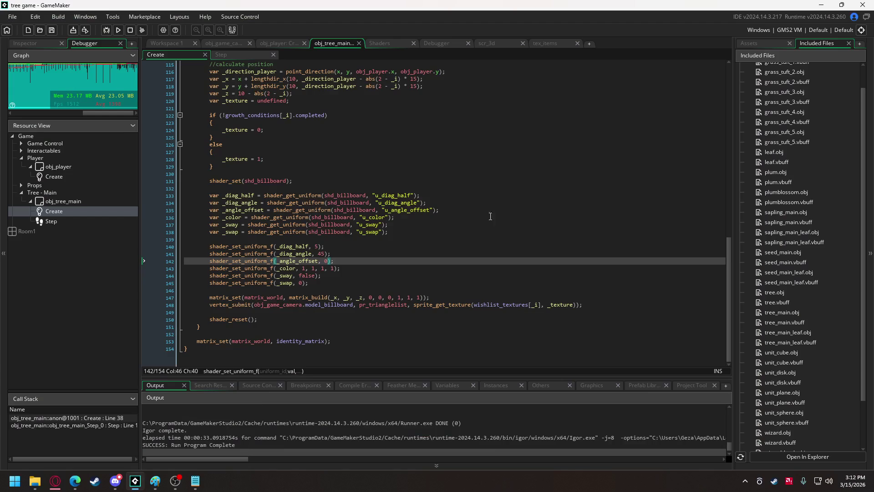
# Step: Inspect texture settings of the tex_checklist_fence, food and light sprites
pyautogui.click(757, 44)
pyautogui.scroll(-1, 792, 360)
pyautogui.doubleClick(788, 384)
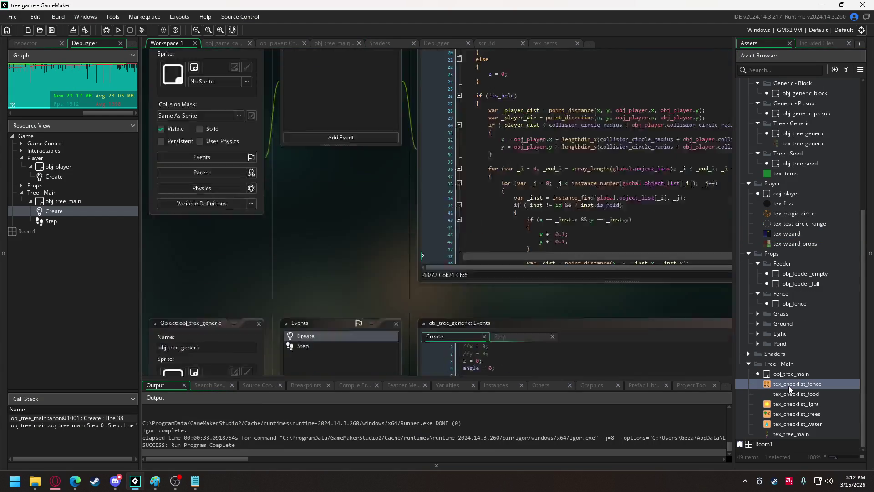
pyautogui.click(216, 157)
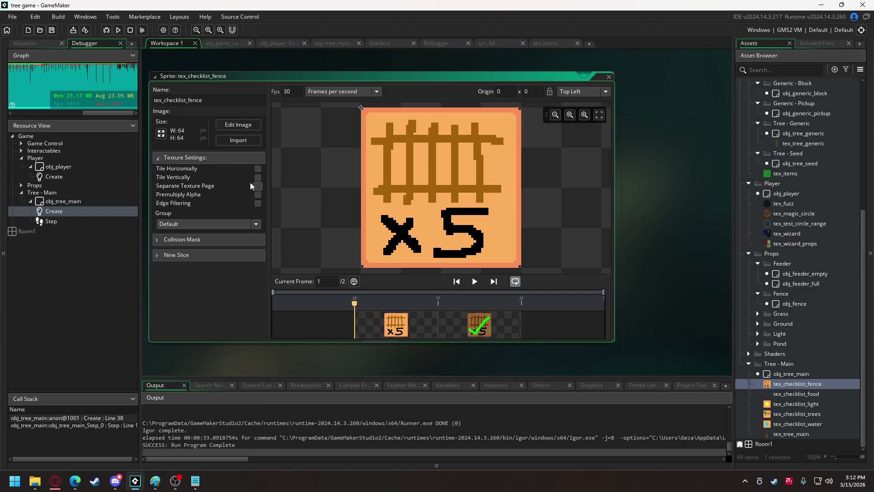
pyautogui.doubleClick(795, 394)
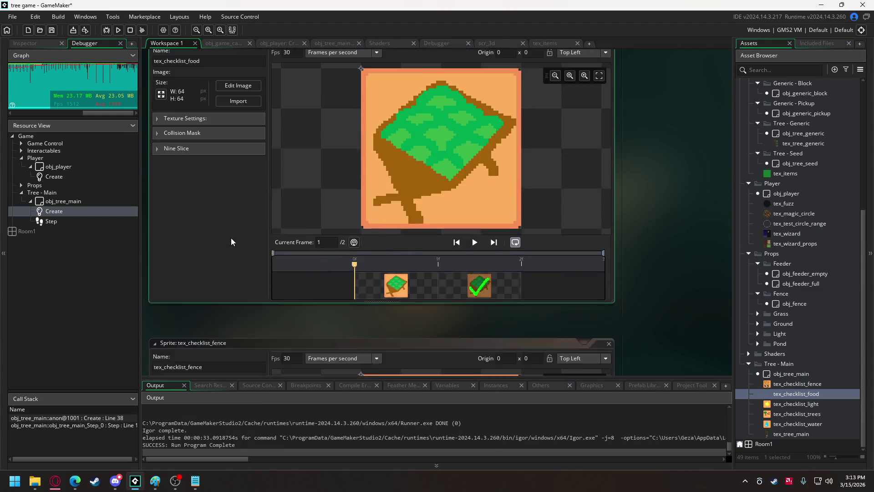
pyautogui.click(207, 159)
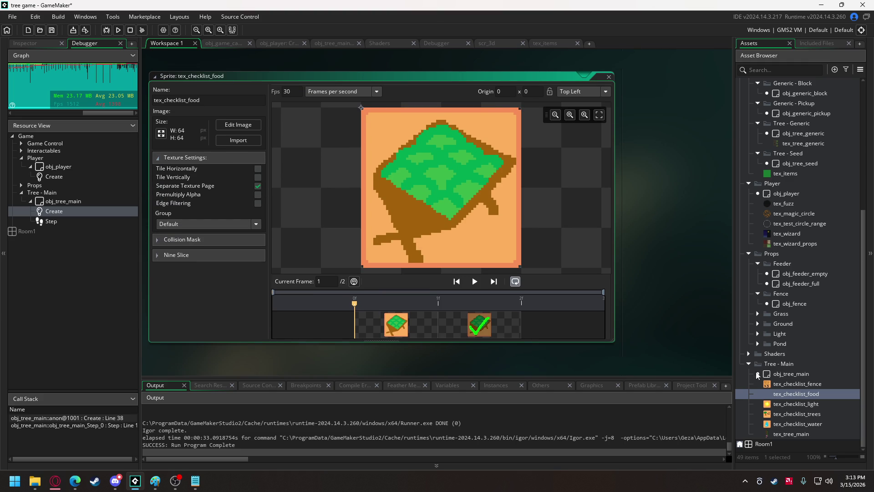
pyautogui.doubleClick(795, 404)
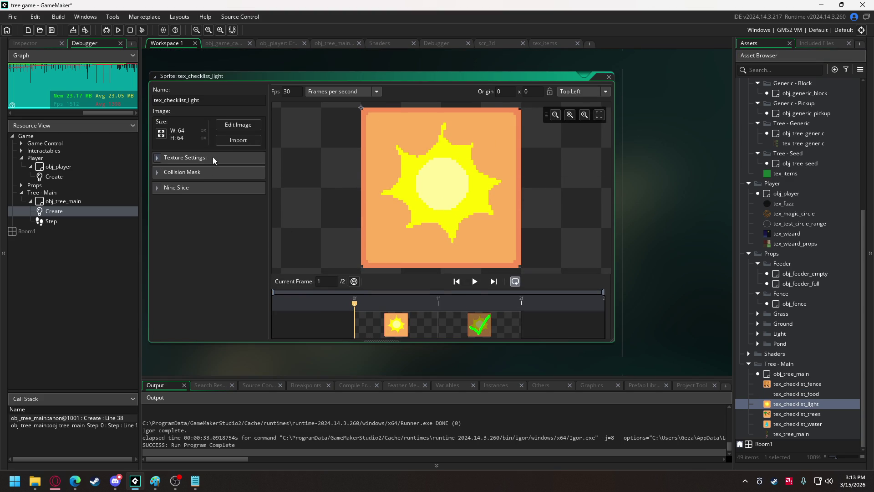
pyautogui.click(212, 159)
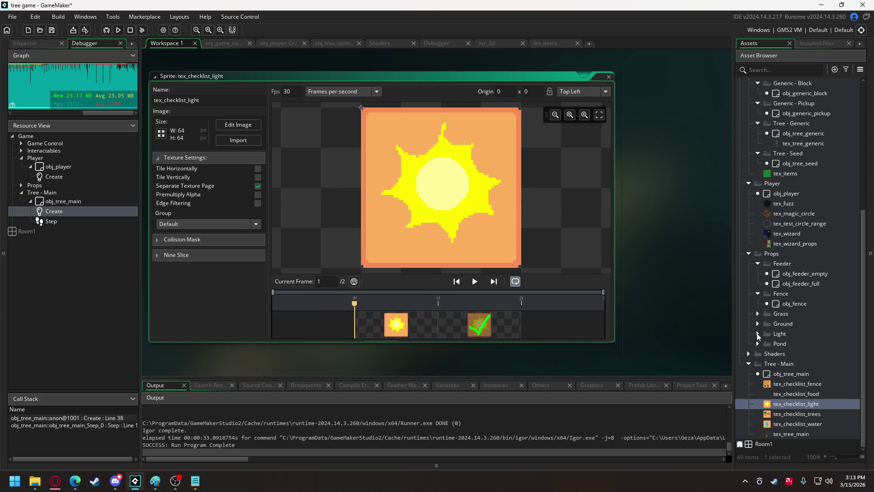
# Step: Inspect tex_checklist_trees, tex_checklist_water and tex_fuzz texture settings, then run the game again
pyautogui.doubleClick(808, 414)
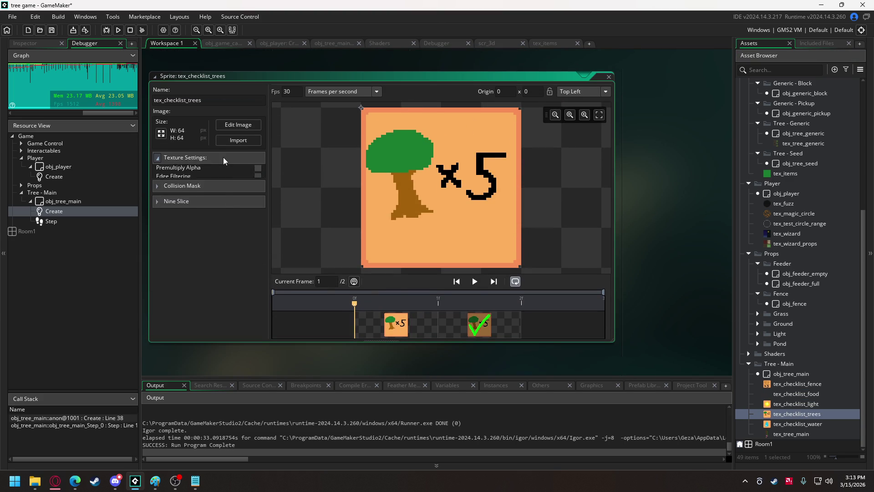
pyautogui.click(223, 157)
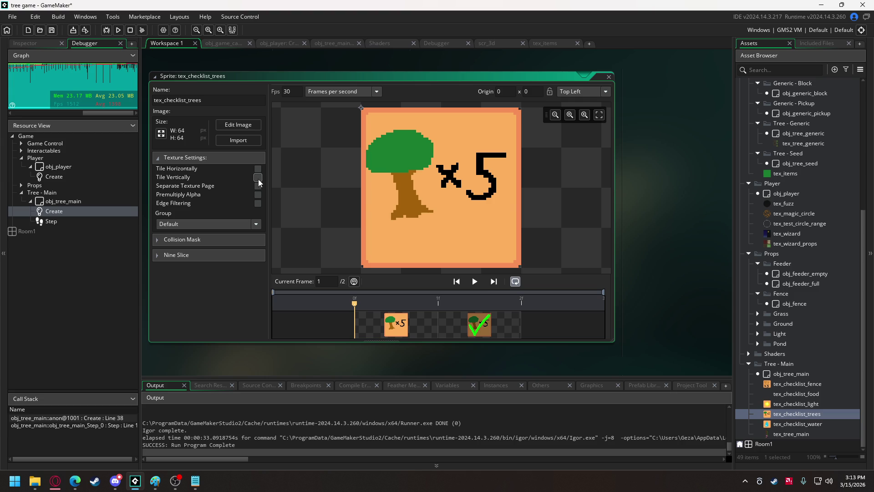
pyautogui.doubleClick(827, 423)
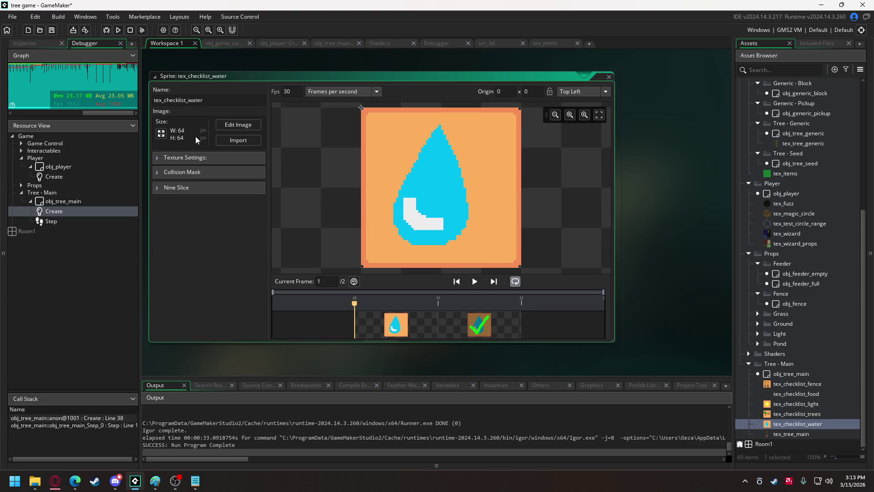
pyautogui.click(200, 159)
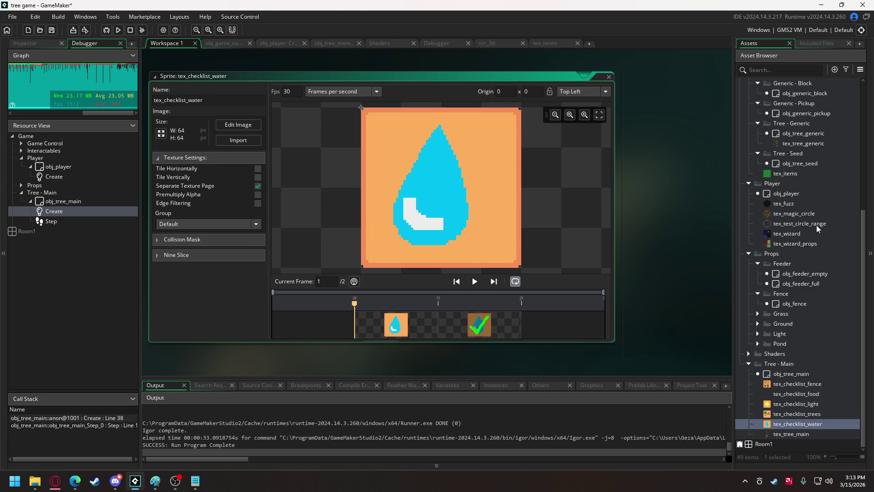
pyautogui.doubleClick(788, 202)
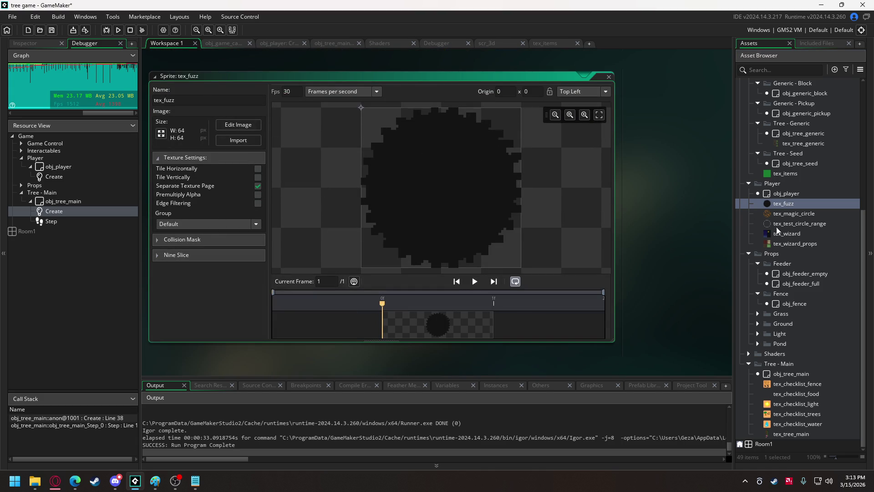
pyautogui.click(118, 29)
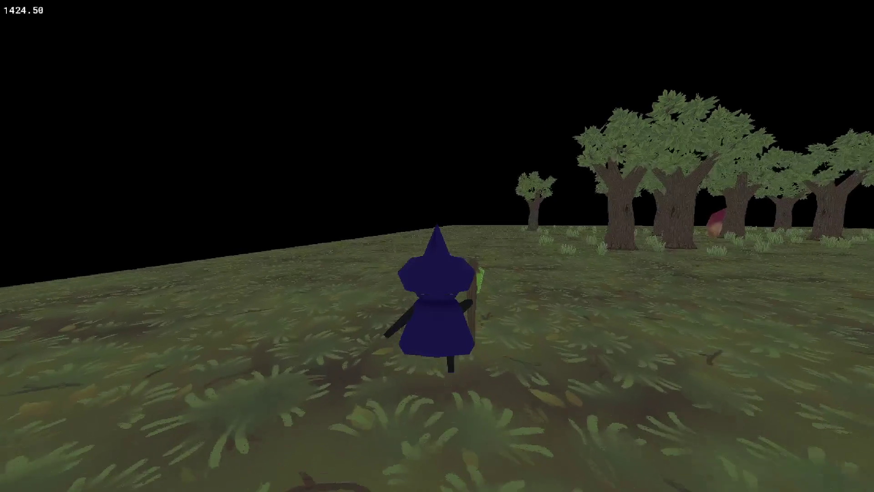
pyautogui.press('w')
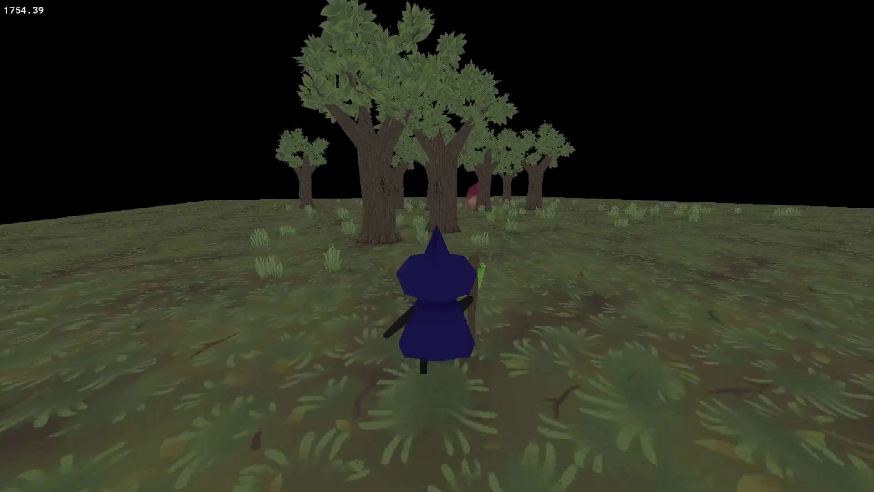
pyautogui.press('w')
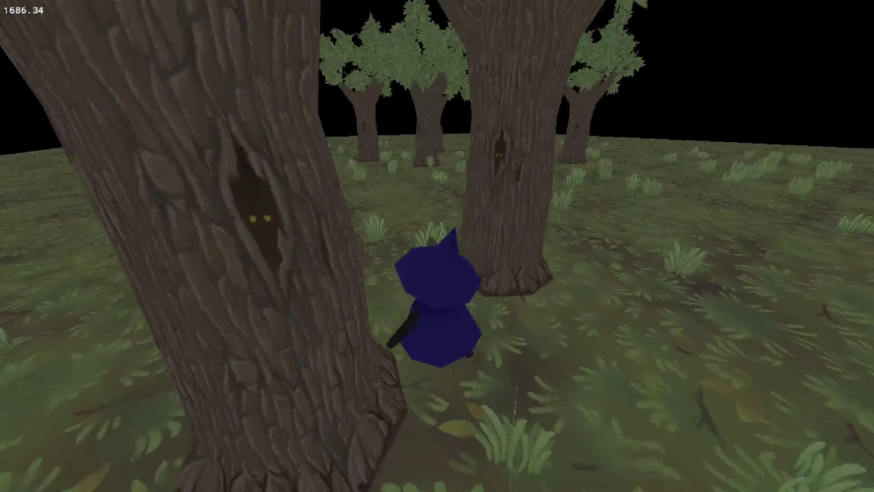
pyautogui.press('w')
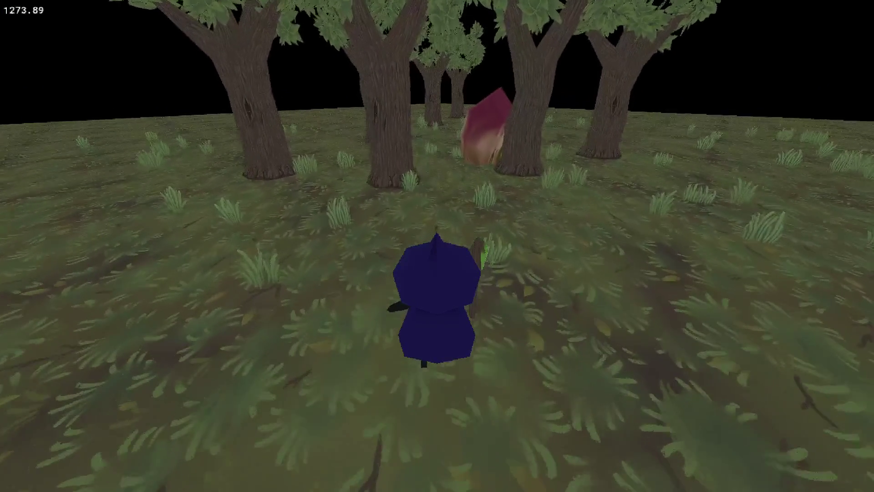
pyautogui.press('w')
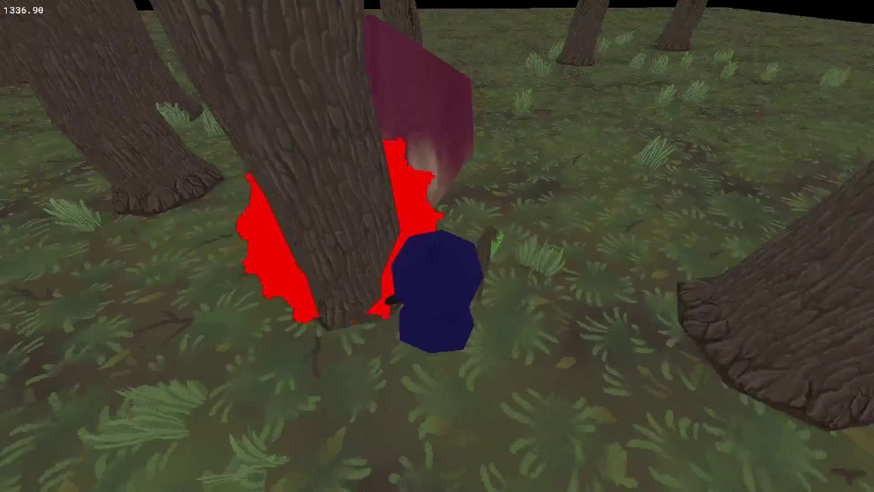
pyautogui.press('w')
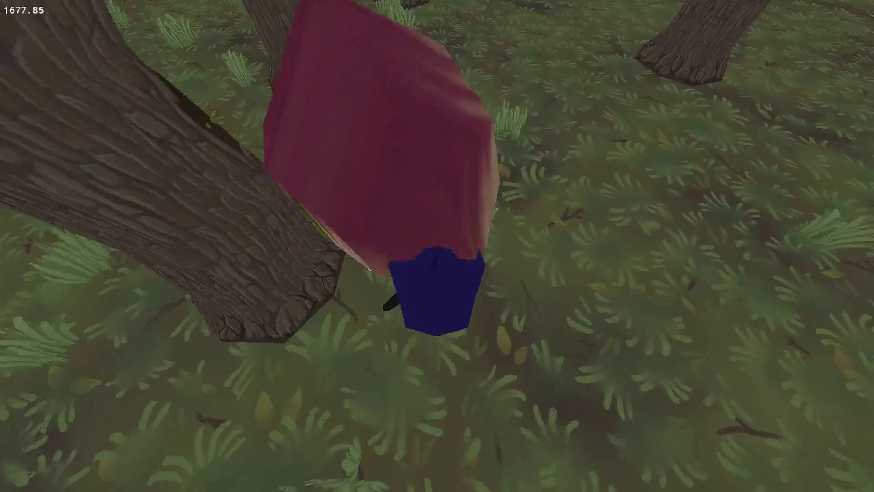
pyautogui.press('w')
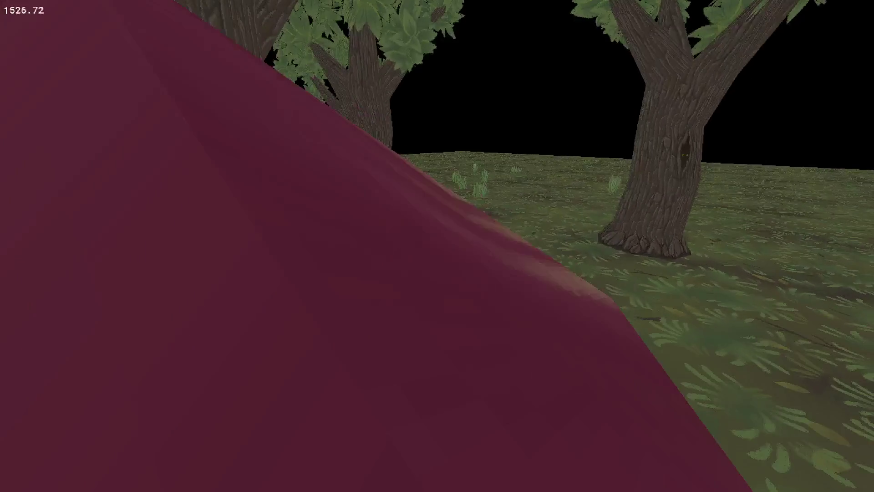
pyautogui.press('w')
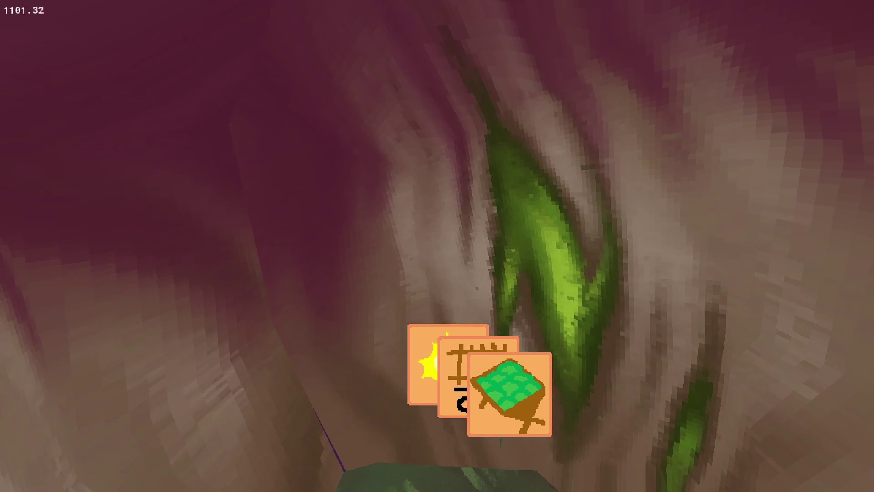
pyautogui.press('w')
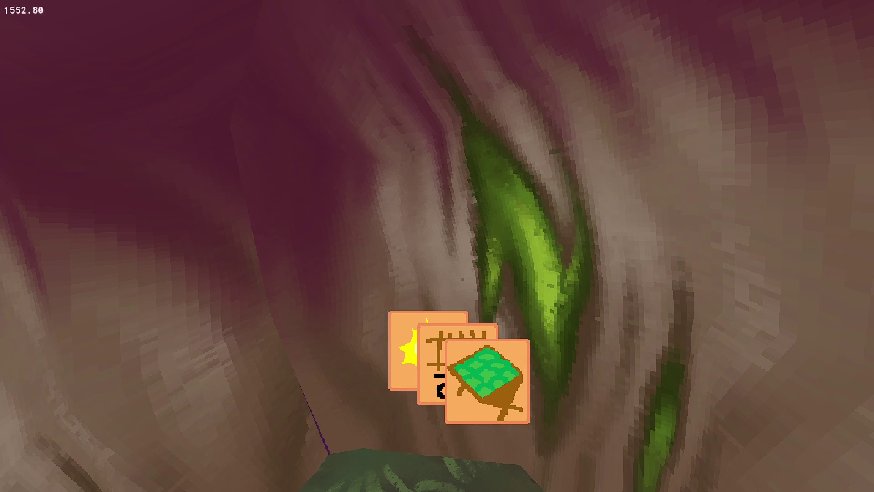
# Step: Return to obj_tree_main's Create code, set the lengthdir distance to 20, and test
pyautogui.press('Escape')
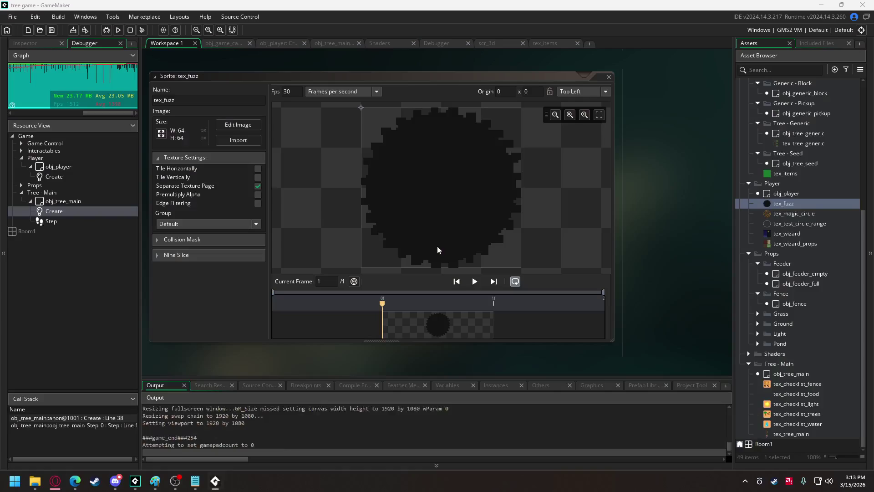
pyautogui.click(276, 42)
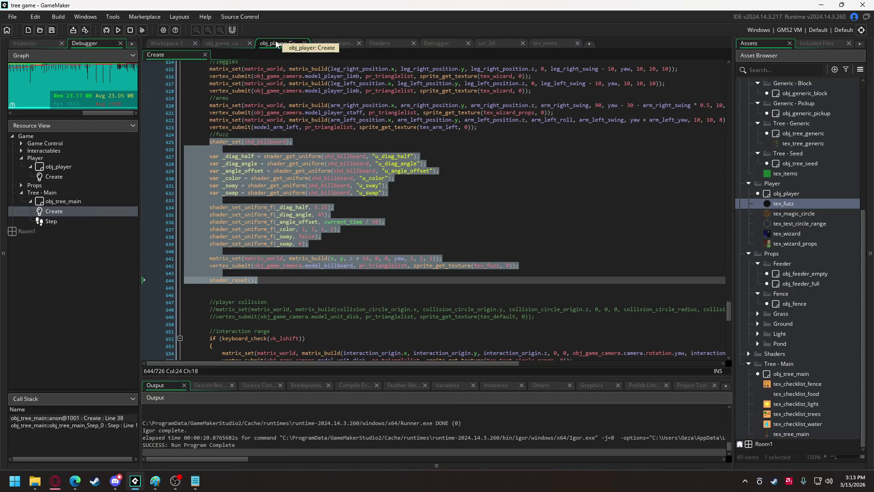
pyautogui.click(209, 44)
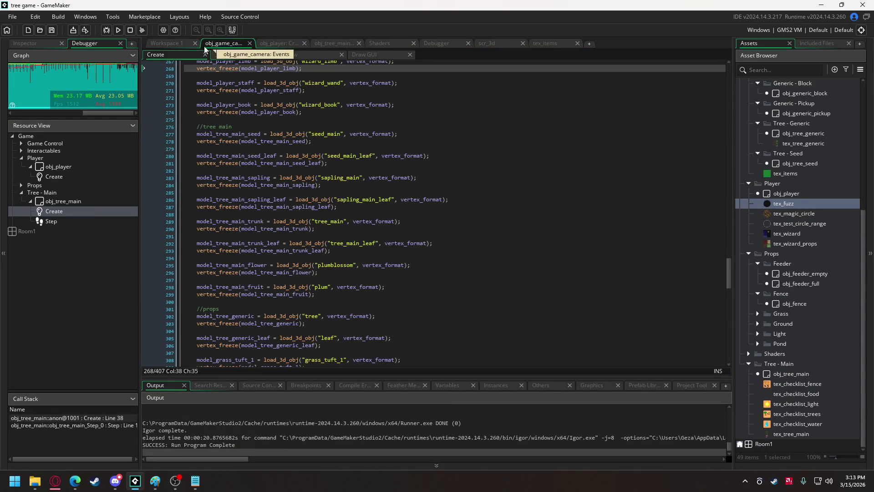
pyautogui.click(326, 44)
pyautogui.scroll(4, 304, 195)
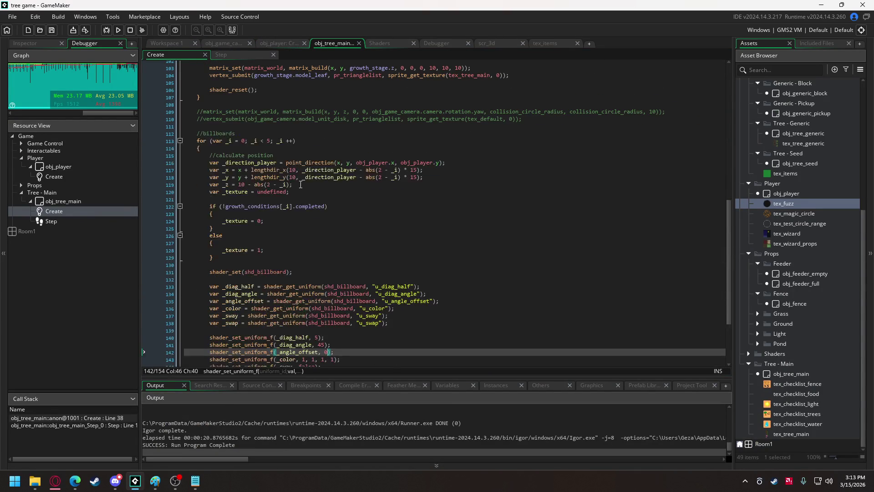
pyautogui.moveTo(271, 209)
pyautogui.click(292, 178)
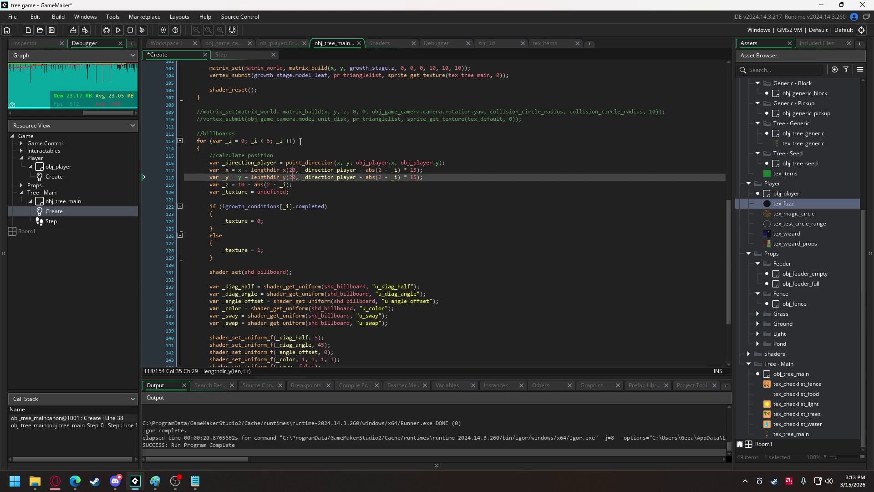
pyautogui.click(118, 31)
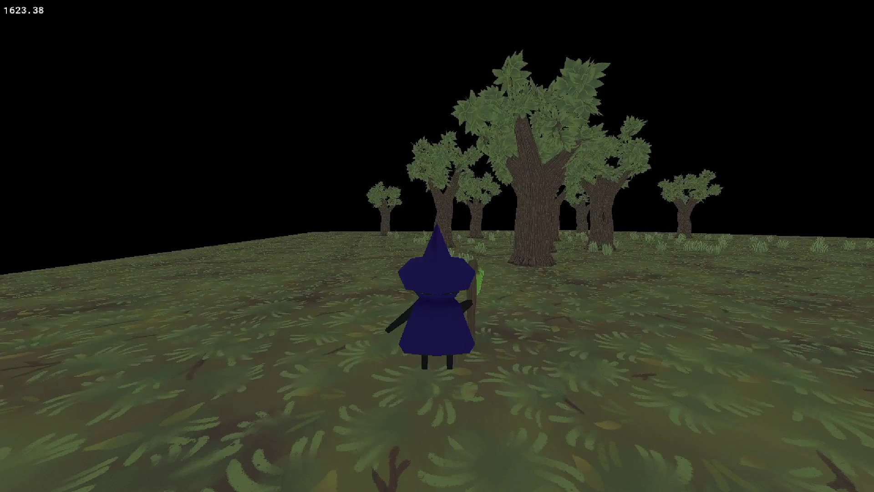
# Step: Remove abs from the _x and _y angle terms on lines 117–118 and rerun
pyautogui.press('Escape')
pyautogui.click(382, 169)
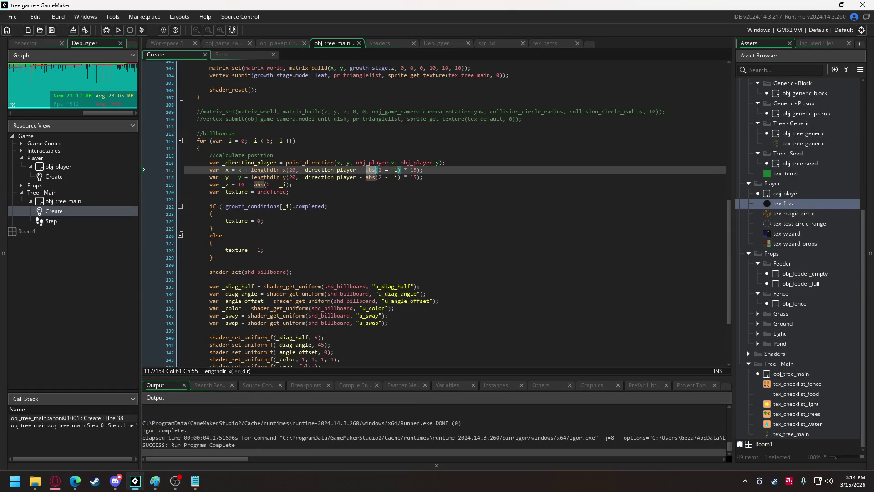
pyautogui.press('BackSpace')
pyautogui.press('BackSpace')
pyautogui.press('BackSpace')
pyautogui.click(372, 178)
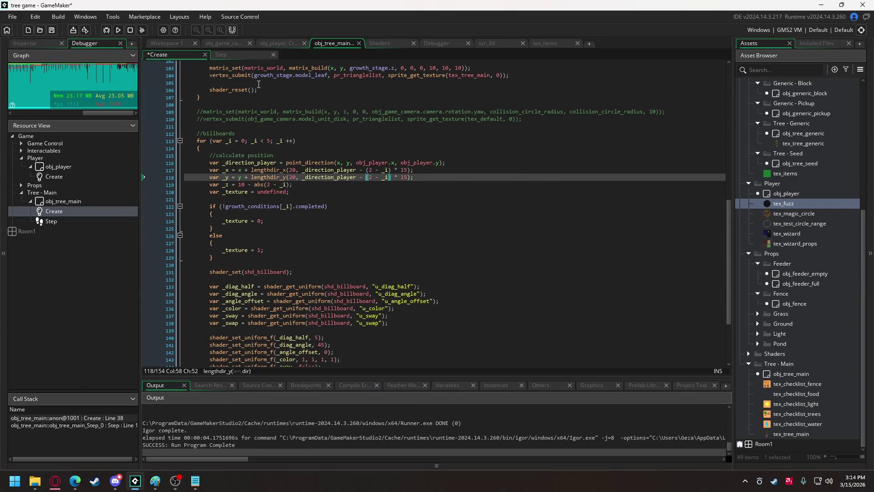
pyautogui.click(120, 31)
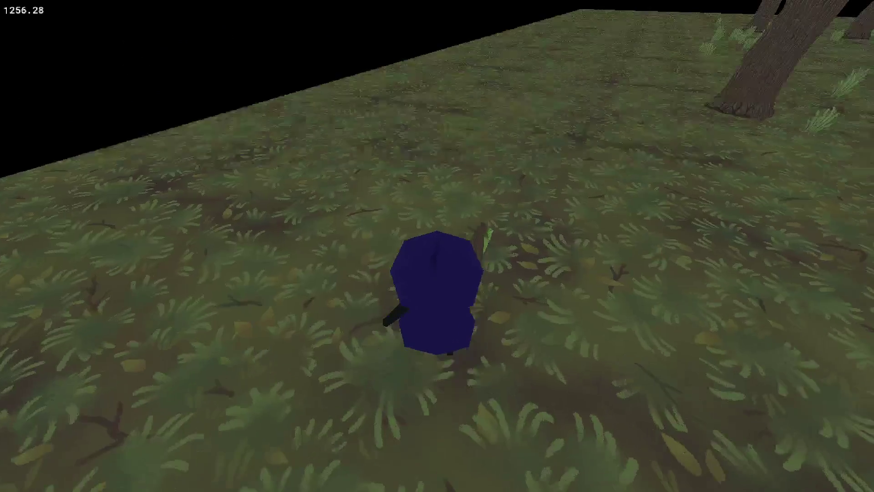
pyautogui.press('w')
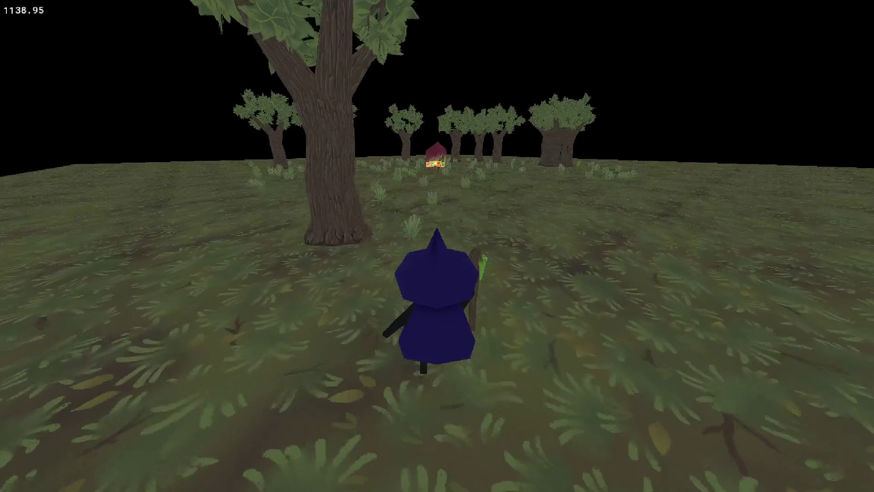
pyautogui.press('w')
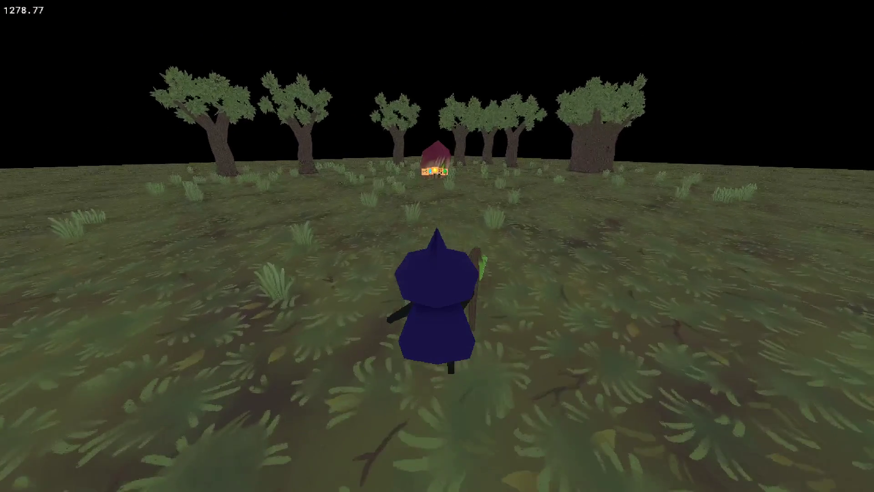
pyautogui.press('w')
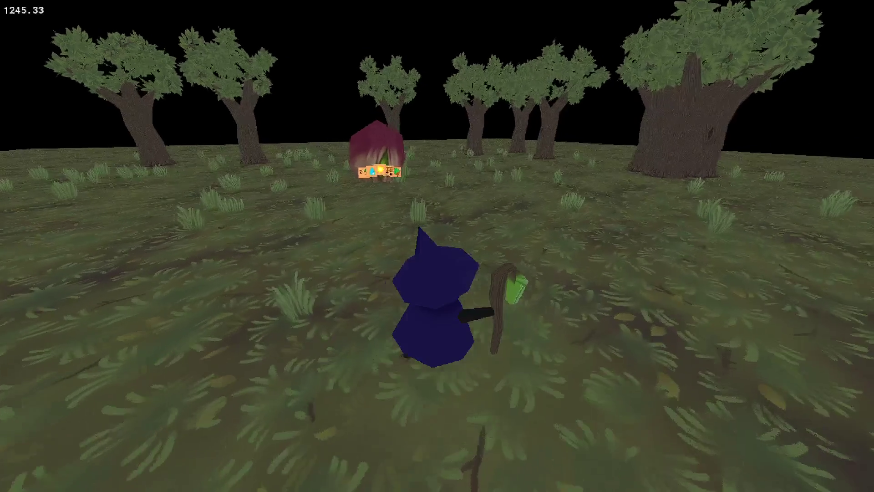
pyautogui.press('w')
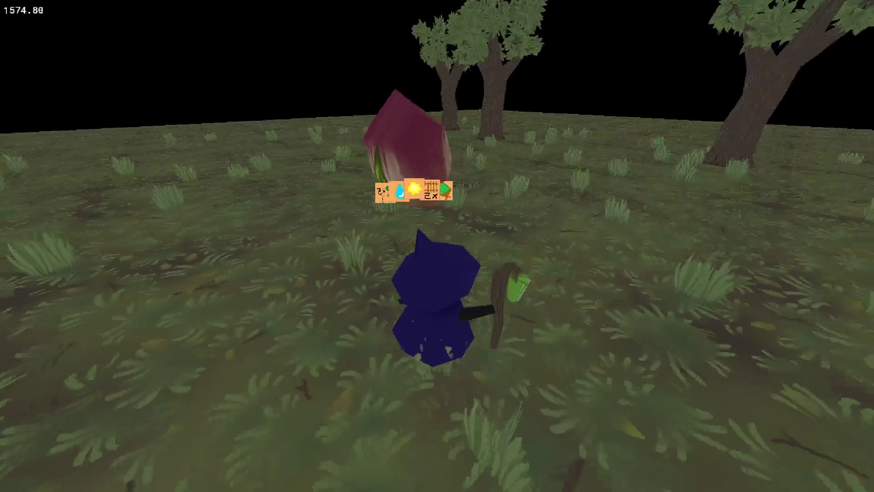
pyautogui.press('d')
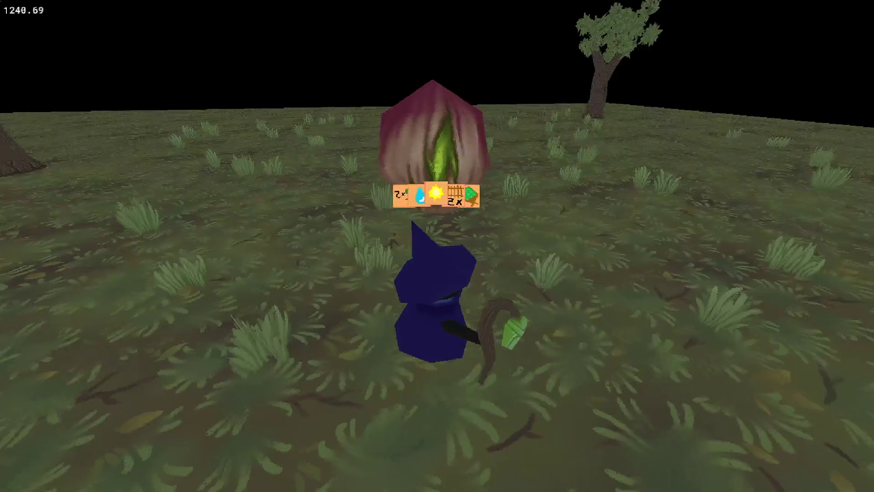
pyautogui.press('a')
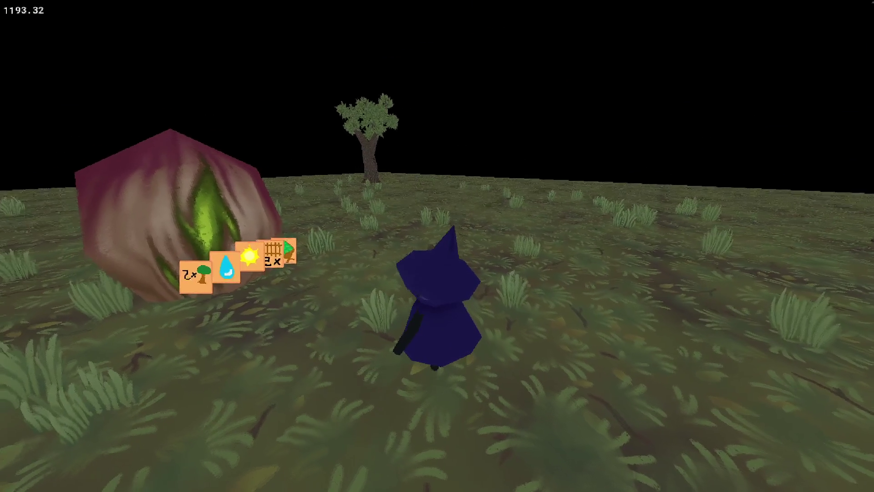
pyautogui.press('Escape')
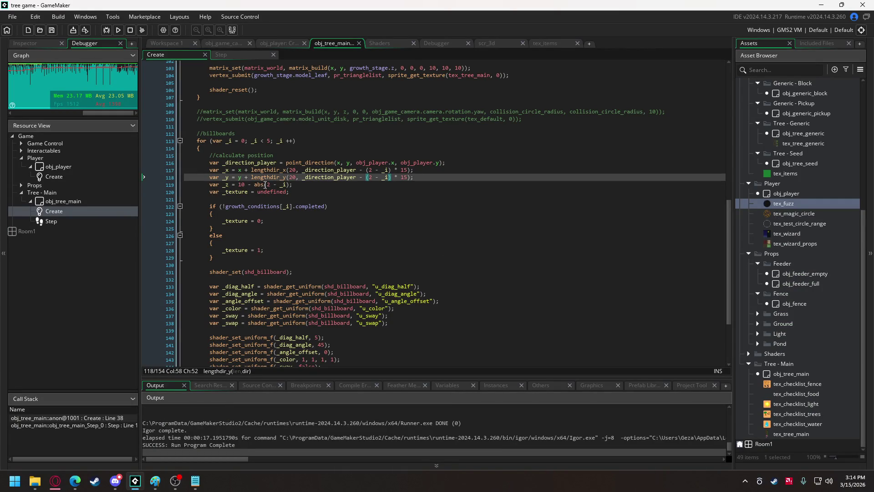
# Step: Change line 119 to _z = 30 - abs(2 - _i) * 5, then save and run with F5
pyautogui.click(288, 184)
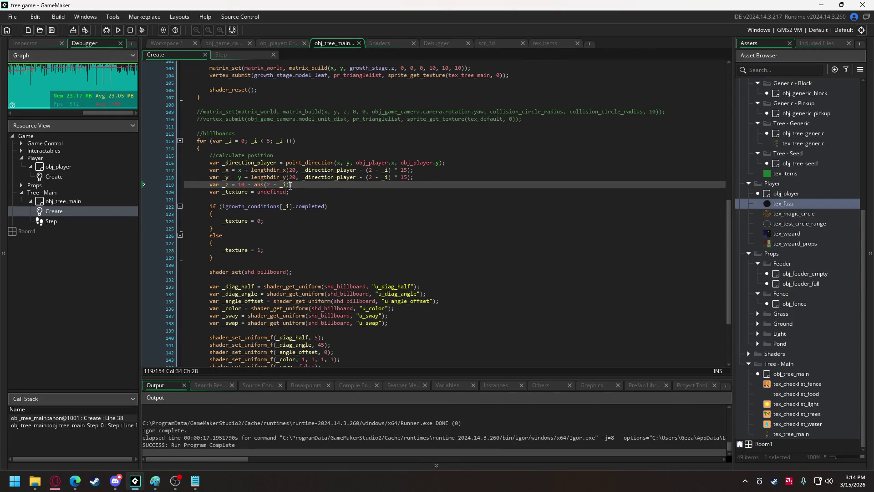
pyautogui.click(241, 184)
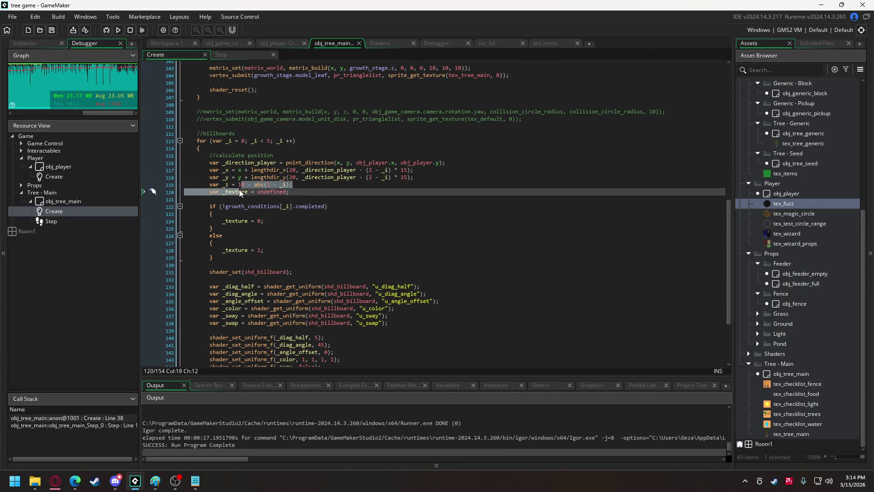
pyautogui.press('Delete')
pyautogui.write('3')
pyautogui.click(290, 184)
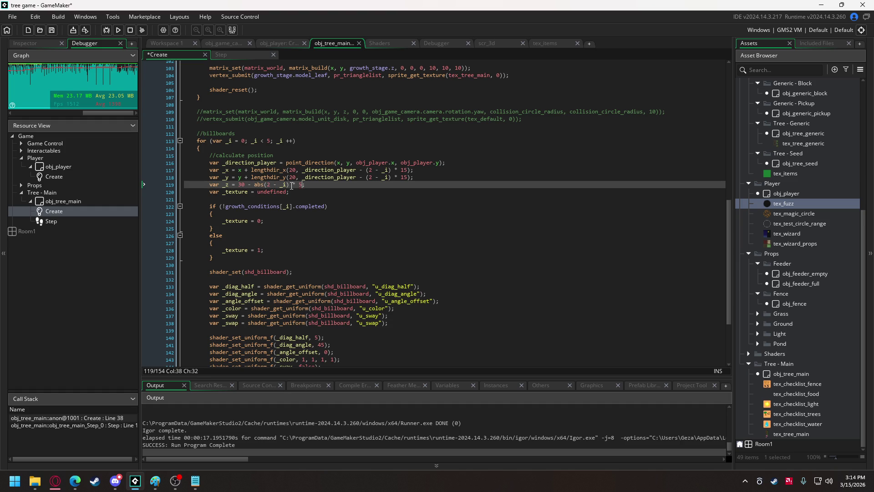
pyautogui.press('F5')
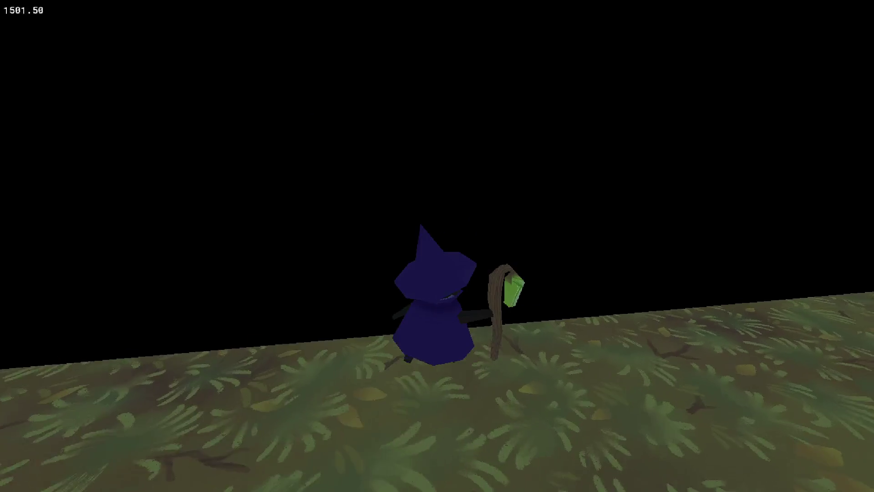
pyautogui.press('w')
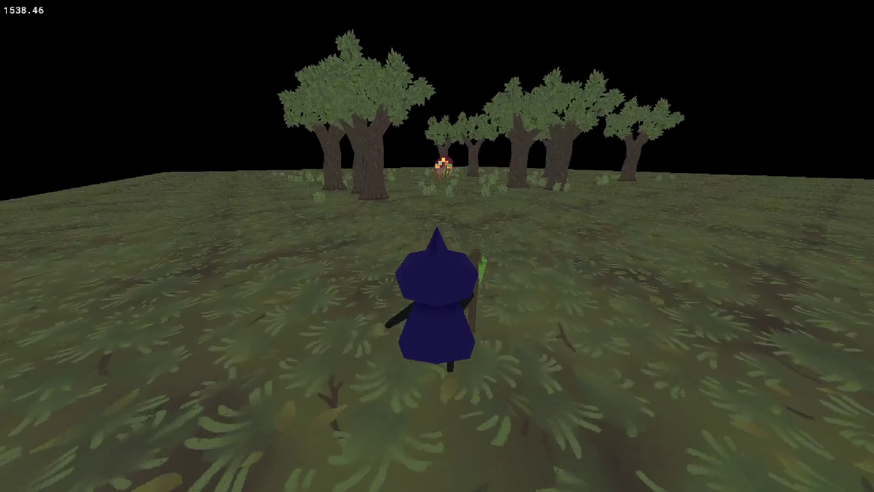
pyautogui.press('w')
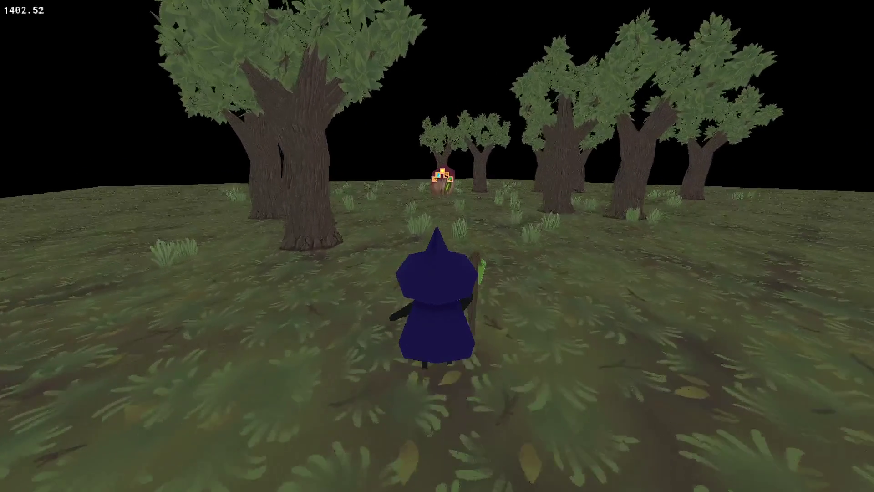
pyautogui.press('w')
pyautogui.press('w')
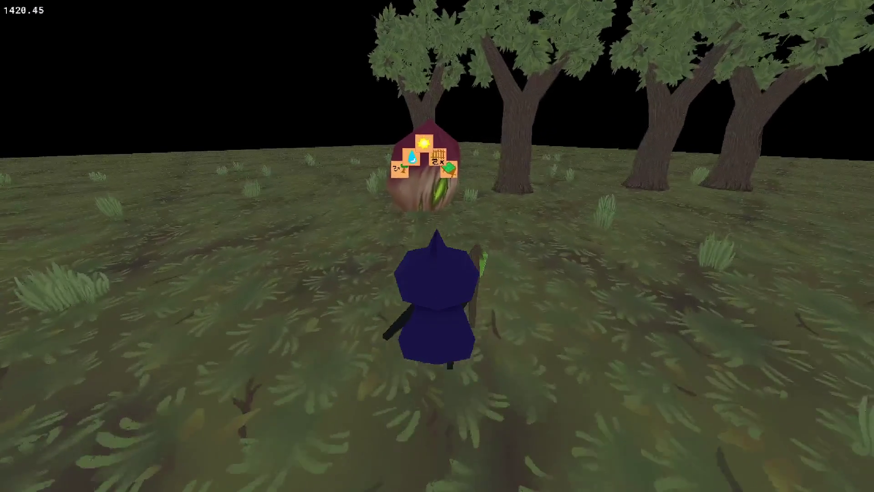
pyautogui.press('w')
pyautogui.press('s')
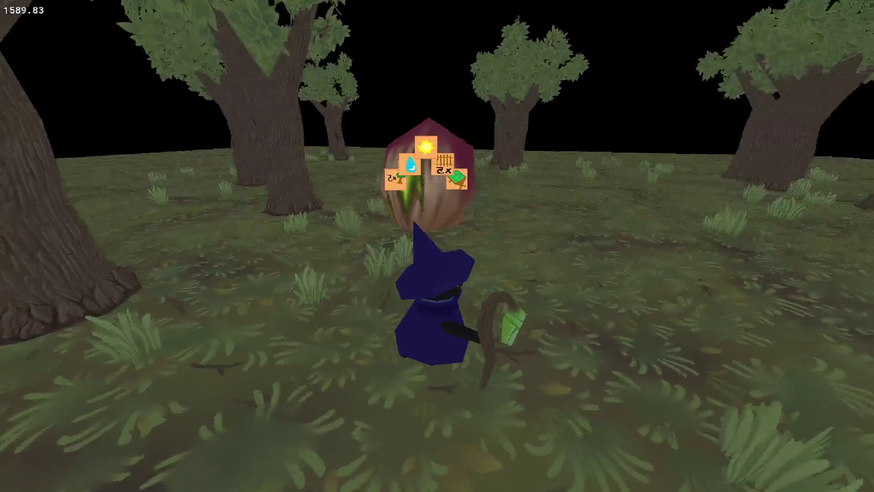
pyautogui.press('w')
pyautogui.press('s')
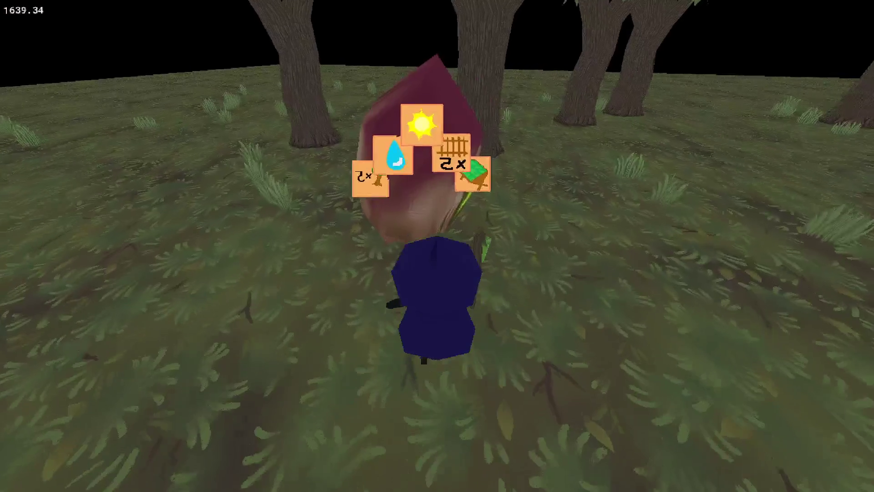
pyautogui.press('w')
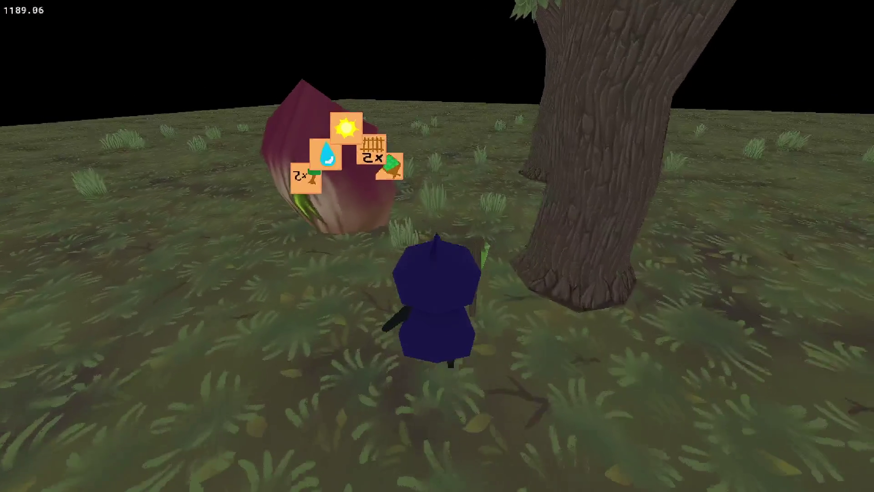
pyautogui.press('s')
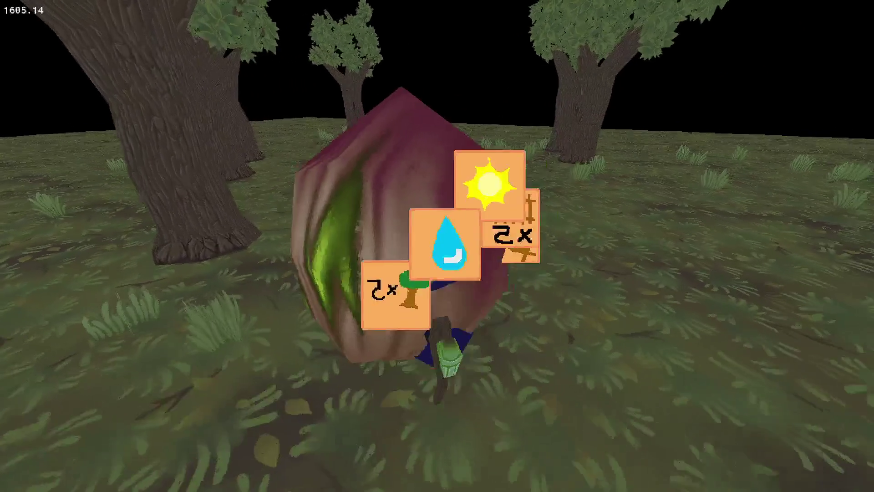
pyautogui.press('w')
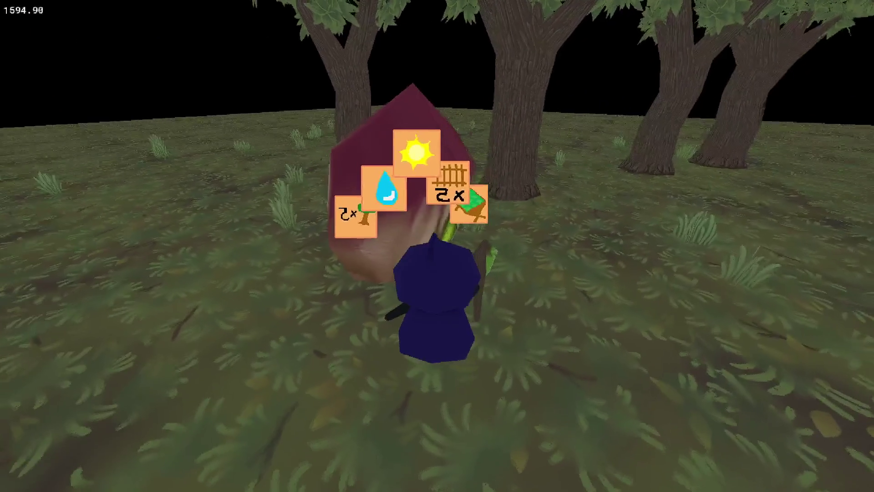
pyautogui.press('s')
pyautogui.press('w')
pyautogui.press('Escape')
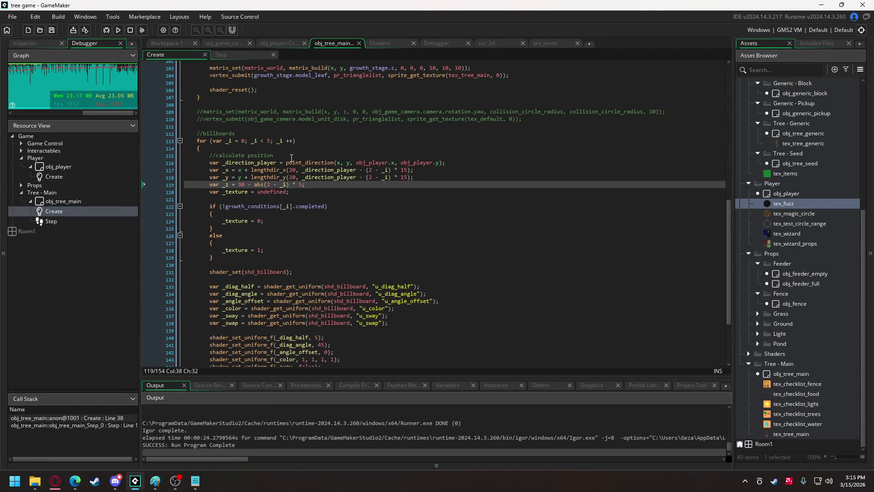
# Step: Below the //billboards comment, add var _distance_player = point_distance(x, y, obj_player.x, obj_player.y)
pyautogui.click(241, 133)
pyautogui.press('Return')
pyautogui.write('var _distance_player = po')
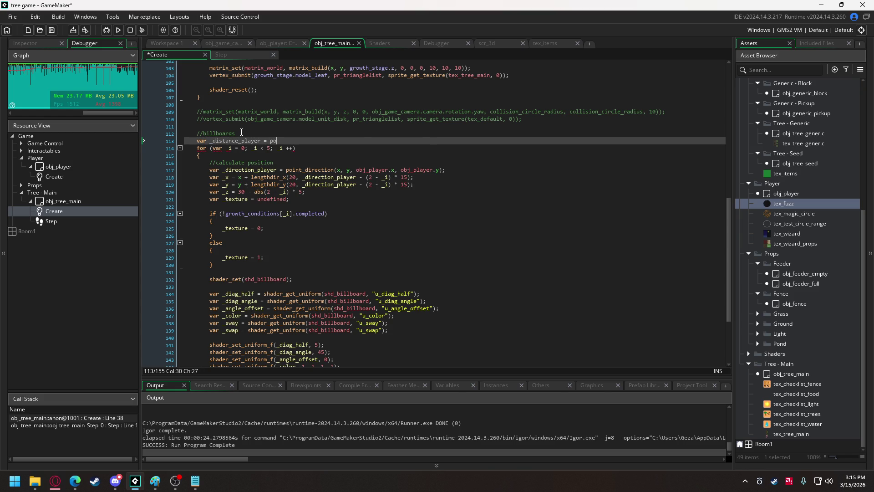
pyautogui.write('int')
pyautogui.press('Down')
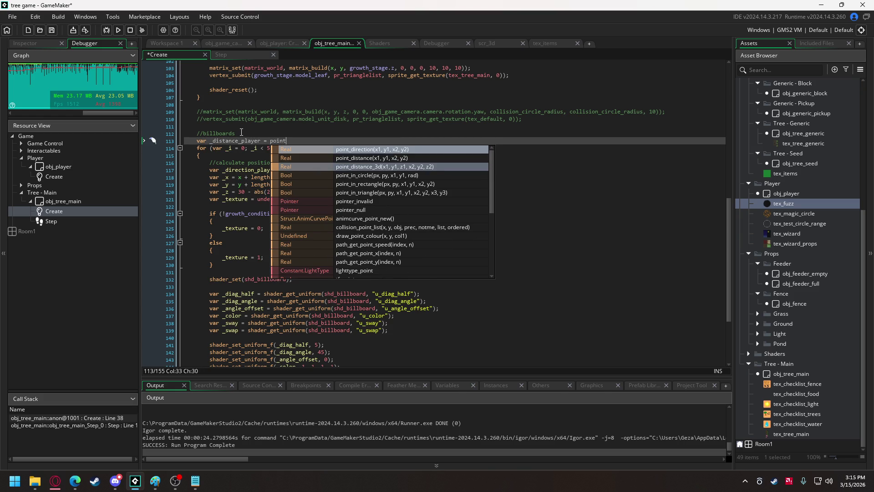
pyautogui.press('Return')
pyautogui.moveTo(337, 170); pyautogui.dragTo(438, 173)
pyautogui.hotkey('shift', 'Left')
pyautogui.hotkey('ctrl', 'c')
pyautogui.click(317, 141)
pyautogui.hotkey('ctrl', 'v')
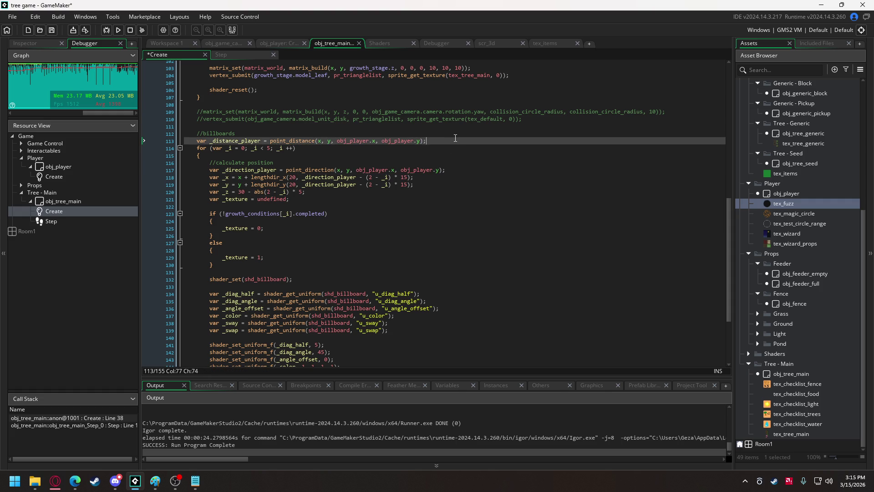
# Step: On the next line, open an if (_distance_player < condition_radius) block
pyautogui.press('Return')
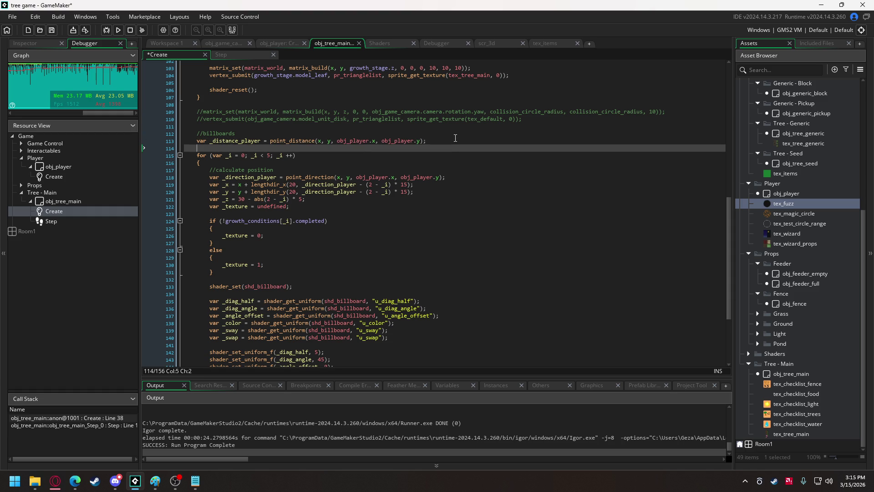
pyautogui.write('if(_distance_player <')
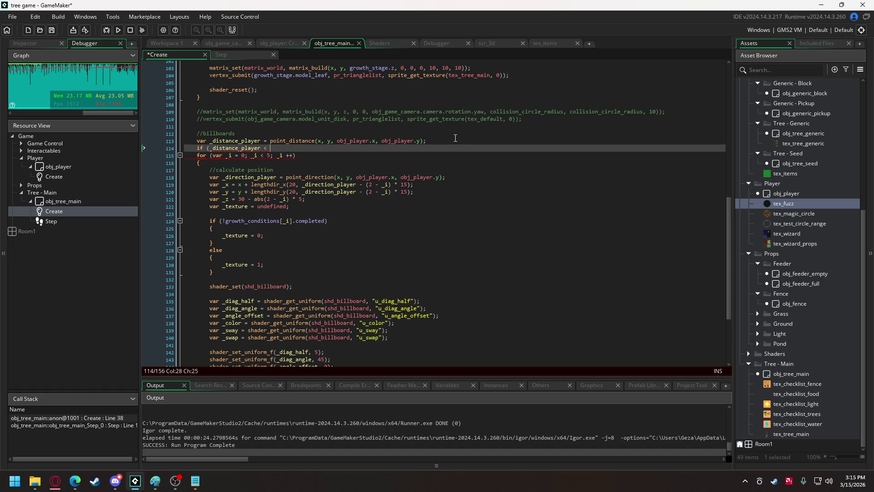
pyautogui.scroll(12, 342, 271)
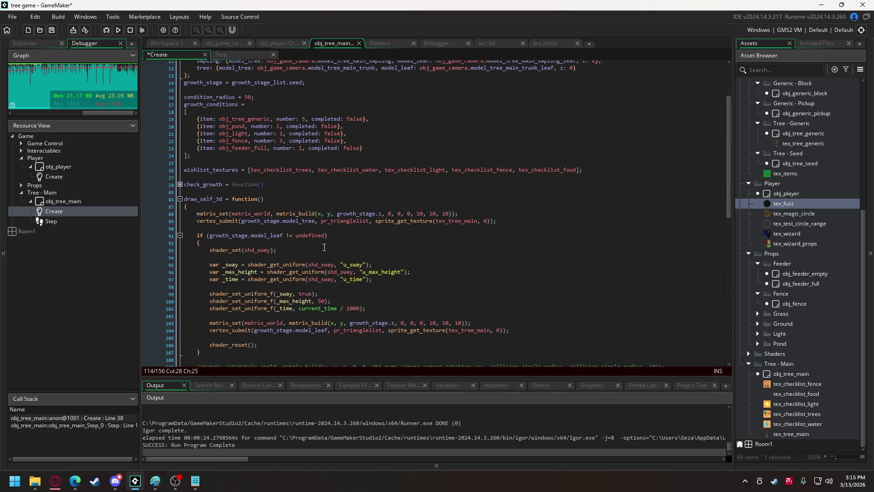
pyautogui.scroll(-10, 312, 243)
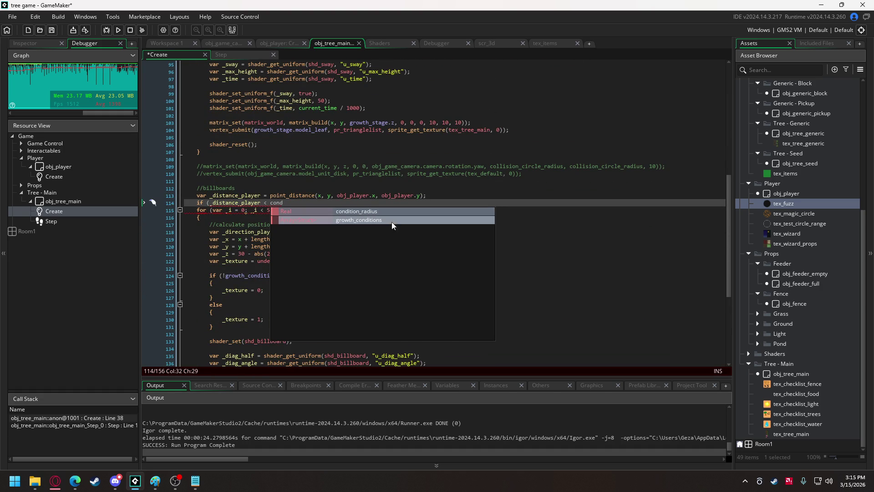
pyautogui.click(390, 211)
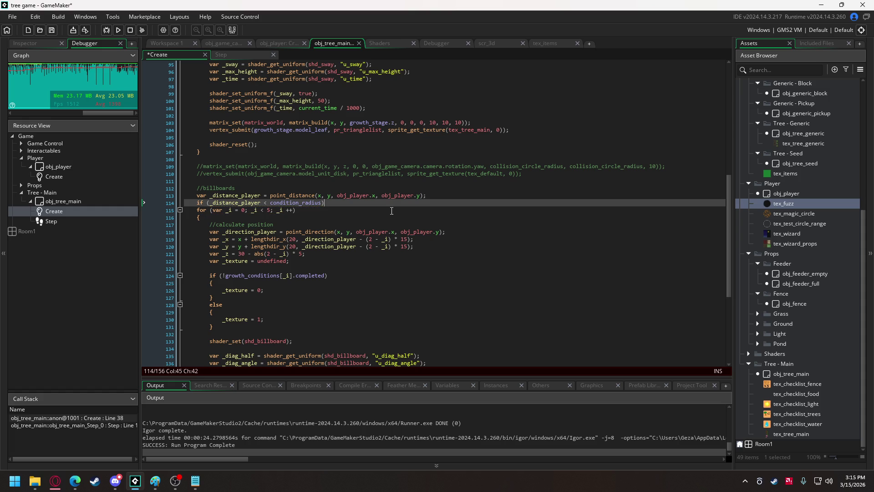
pyautogui.press('Return')
pyautogui.write('{')
pyautogui.scroll(-5, 392, 211)
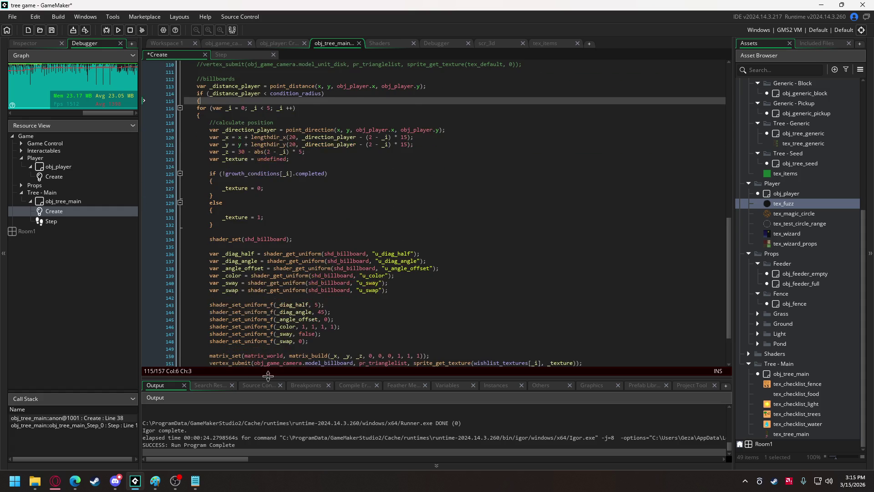
# Step: Close the if block after the loop and indent the loop code one level under it
pyautogui.click(201, 327)
pyautogui.press('Return')
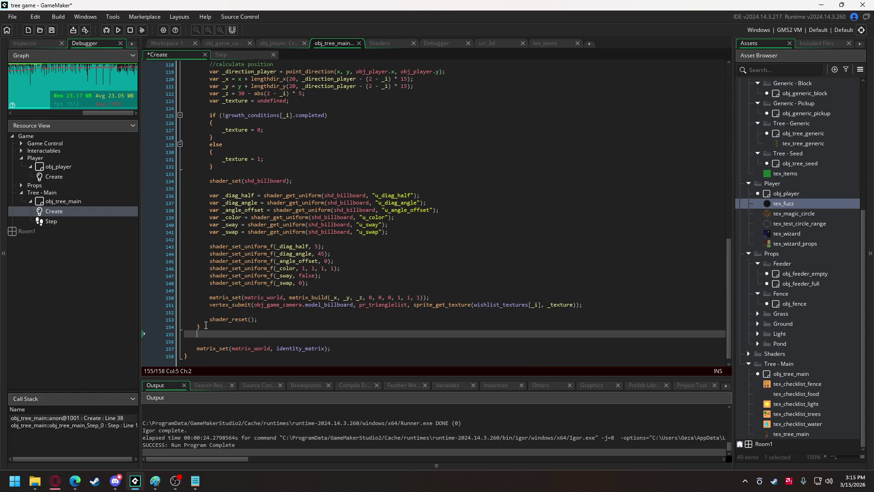
pyautogui.write('}')
pyautogui.moveTo(206, 325)
pyautogui.mouseDown()
pyautogui.moveTo(187, 112)
pyautogui.moveTo(208, 123)
pyautogui.moveTo(198, 85)
pyautogui.mouseUp()
pyautogui.press('Tab')
pyautogui.click(258, 111)
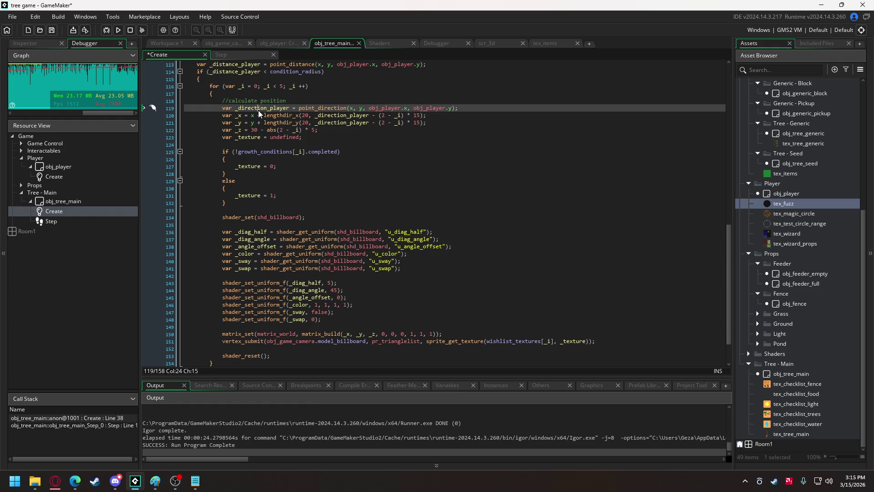
# Step: Change condition_radius from 50 to 100 and run the game
pyautogui.moveTo(289, 279)
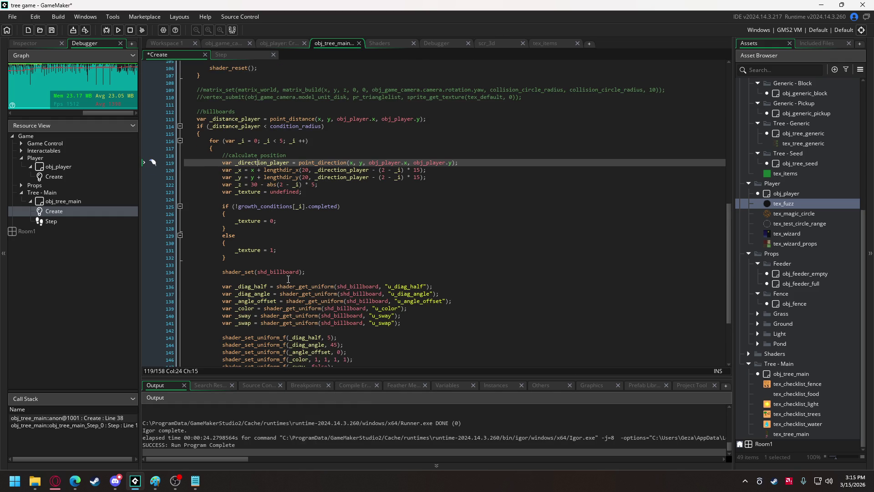
pyautogui.scroll(12, 288, 279)
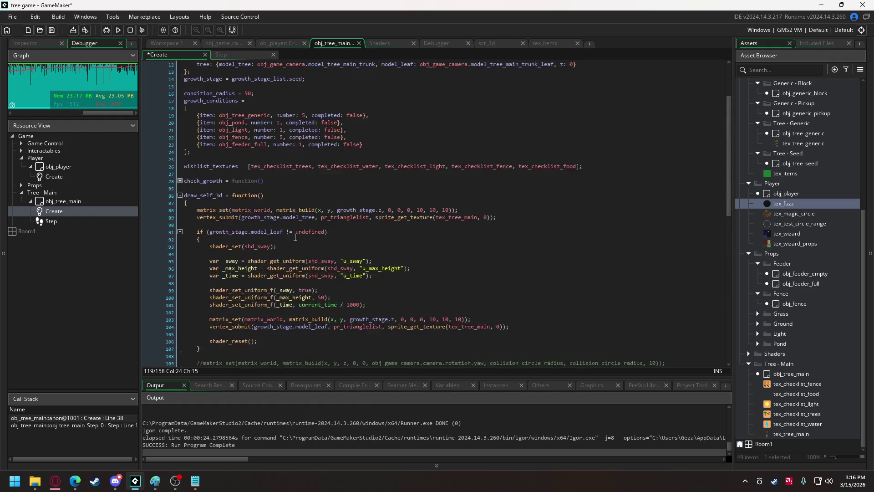
pyautogui.scroll(3, 291, 230)
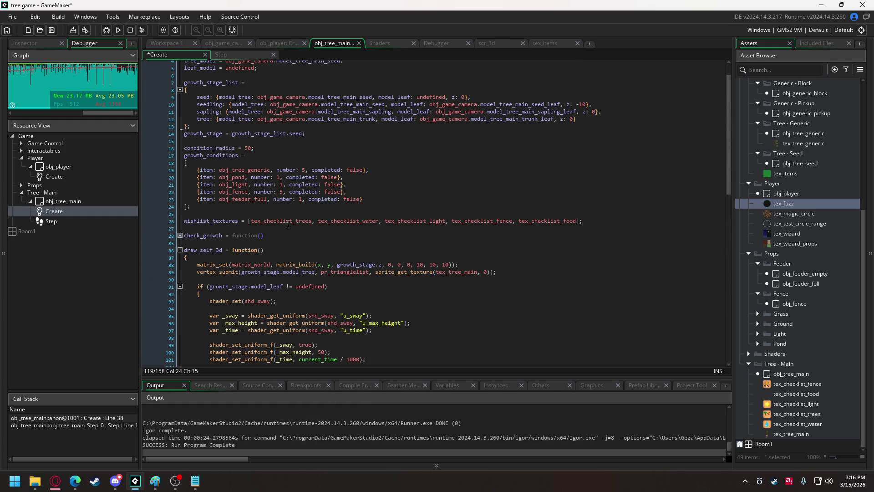
pyautogui.click(248, 148)
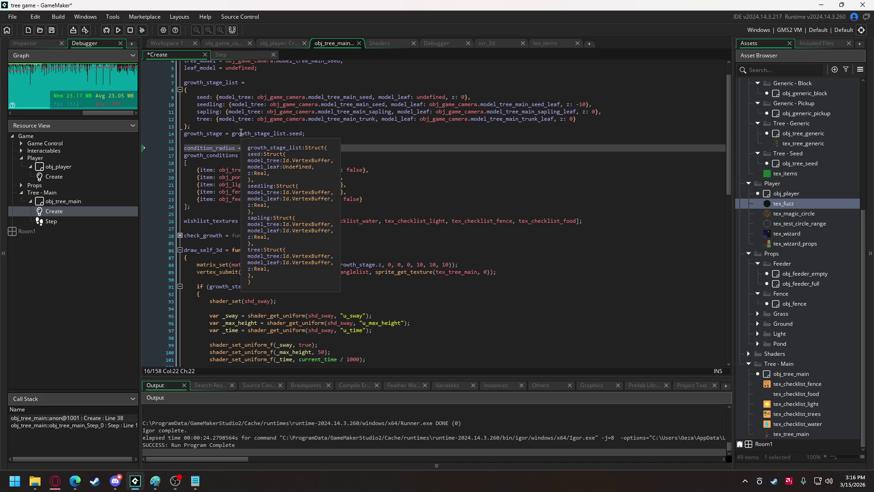
pyautogui.click(122, 28)
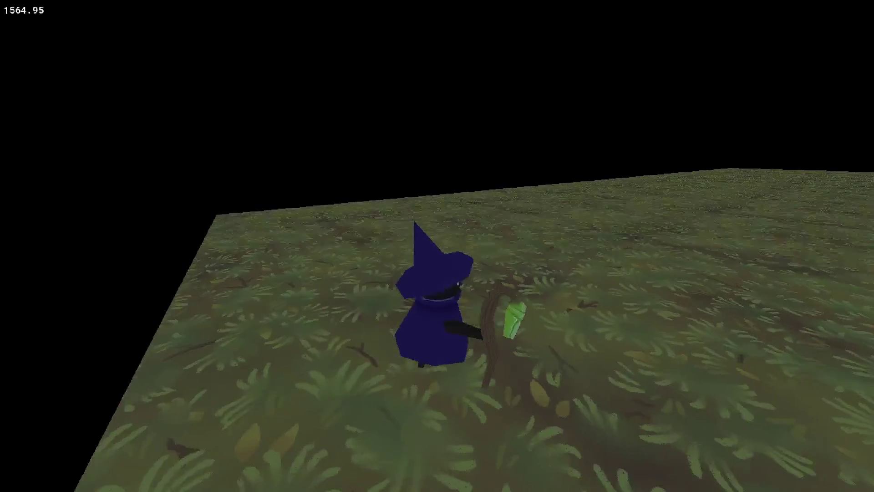
# Step: Walk the witch up to the tree creature so its need icons appear
pyautogui.press('w')
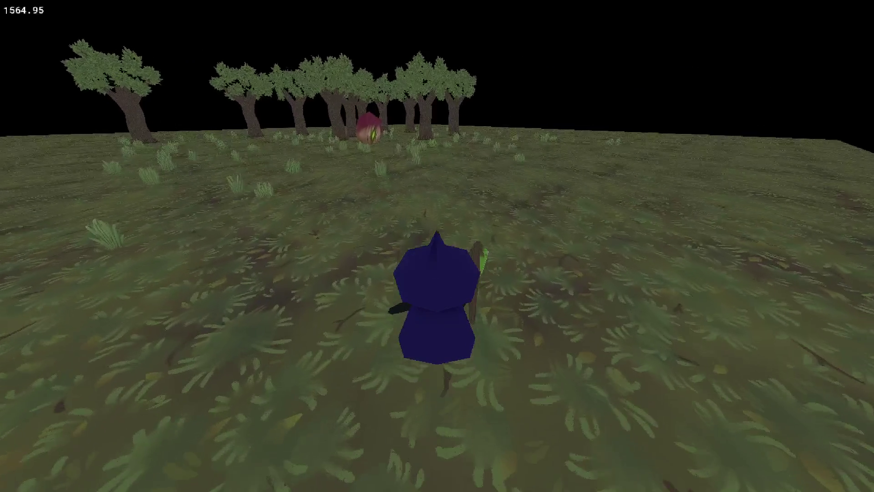
pyautogui.press('w')
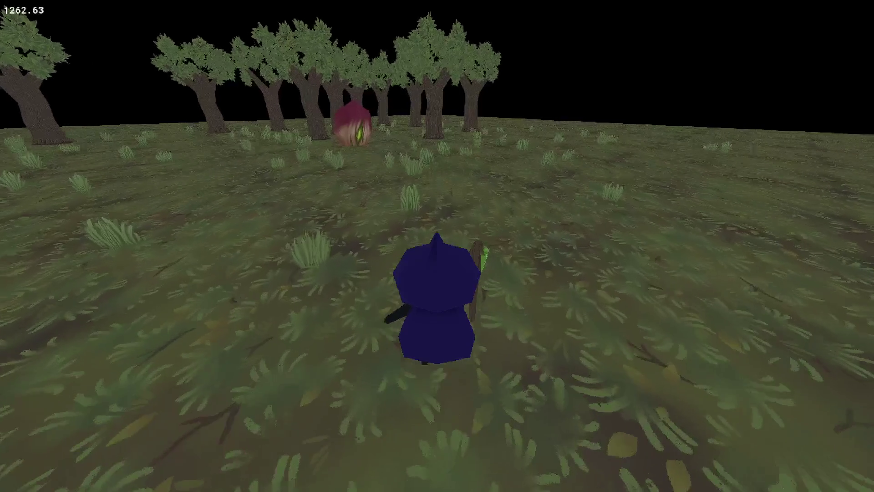
pyautogui.press('w')
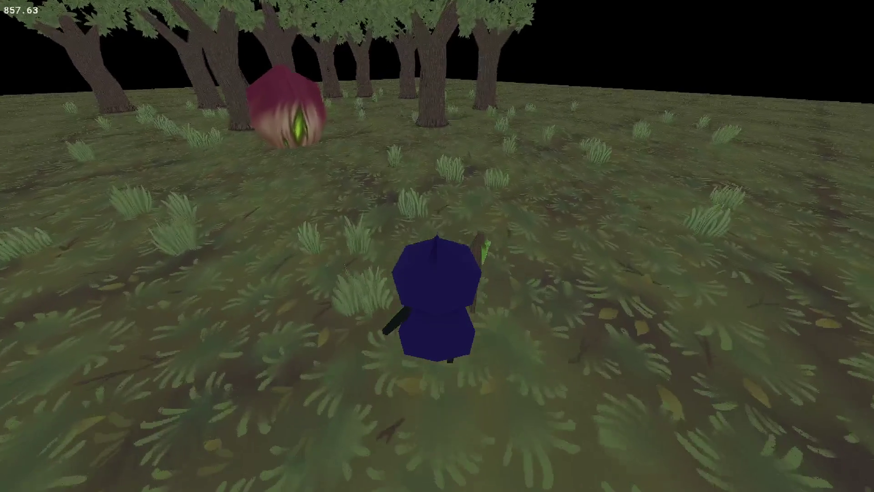
pyautogui.press('w')
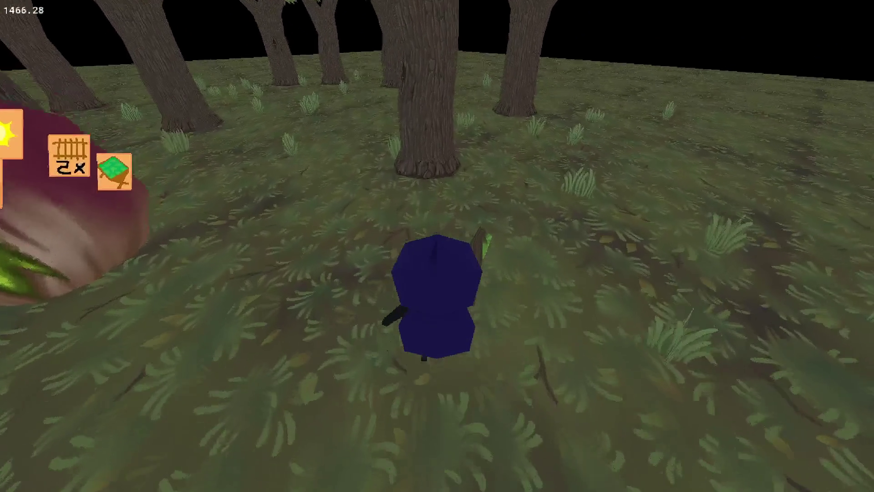
pyautogui.press('w')
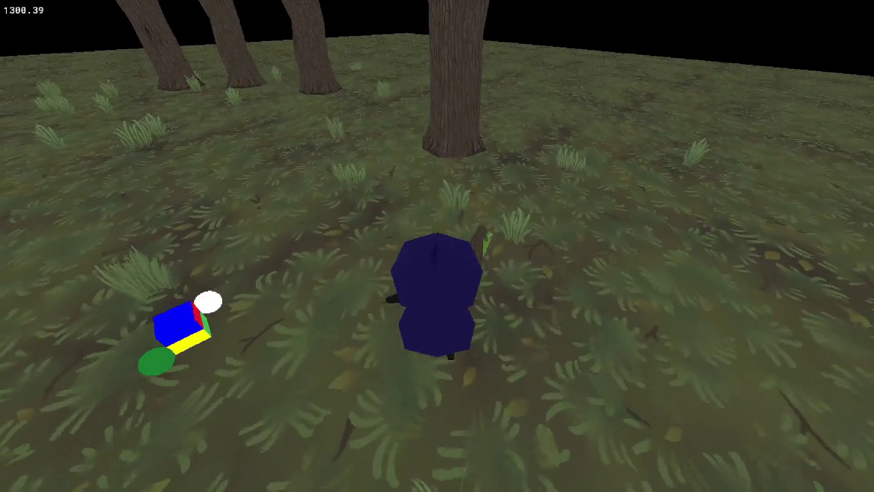
pyautogui.press('w')
pyautogui.press('a')
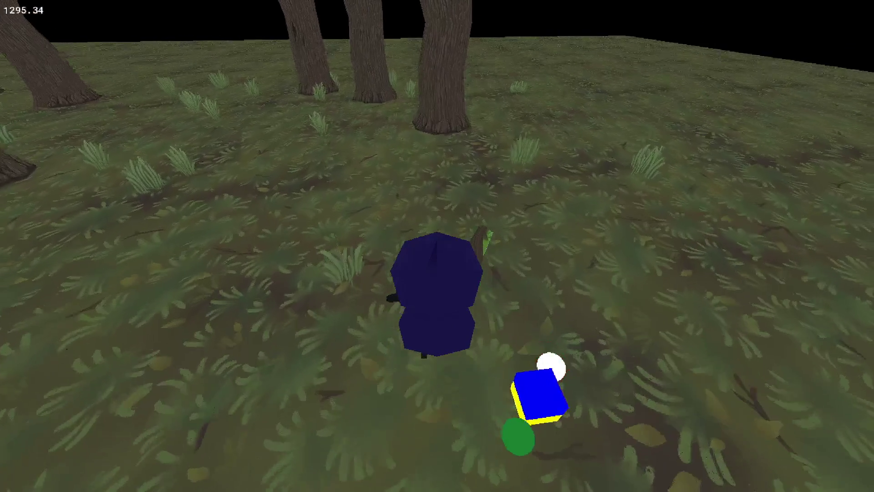
# Step: Back away and re-approach the trees to confirm the icons hide at a distance, then quit the game
pyautogui.press('s')
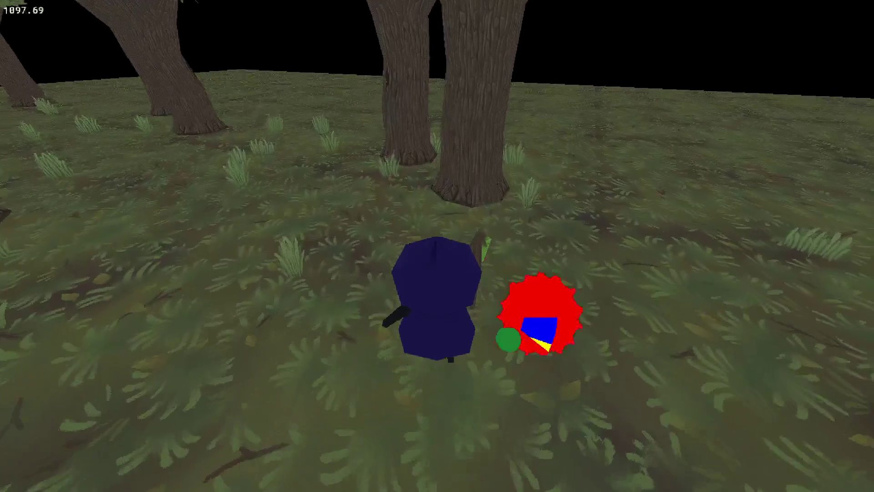
pyautogui.press('s')
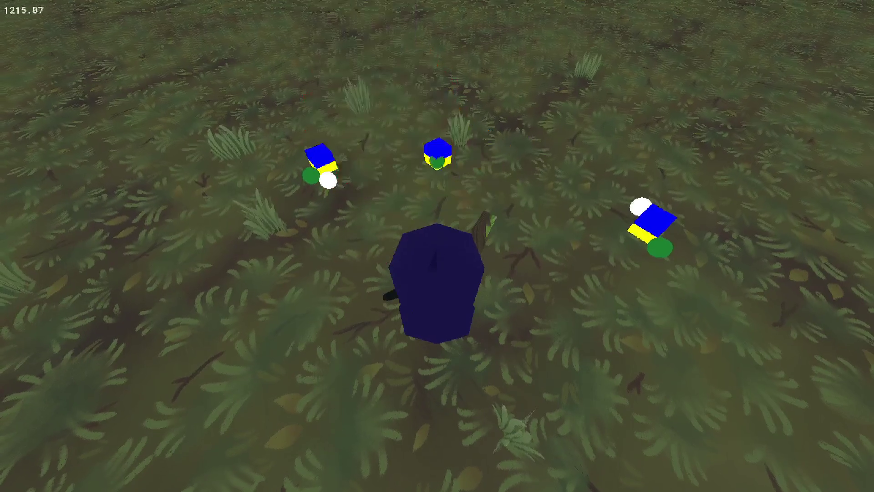
pyautogui.press('w')
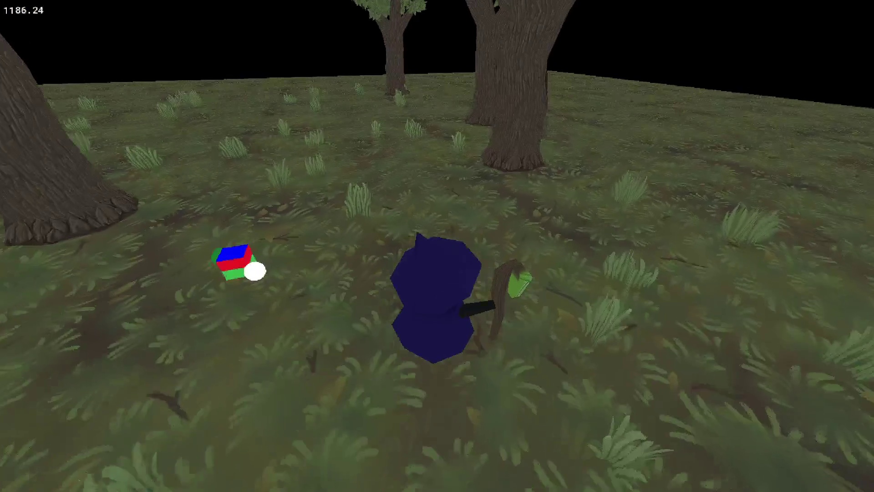
pyautogui.press('s')
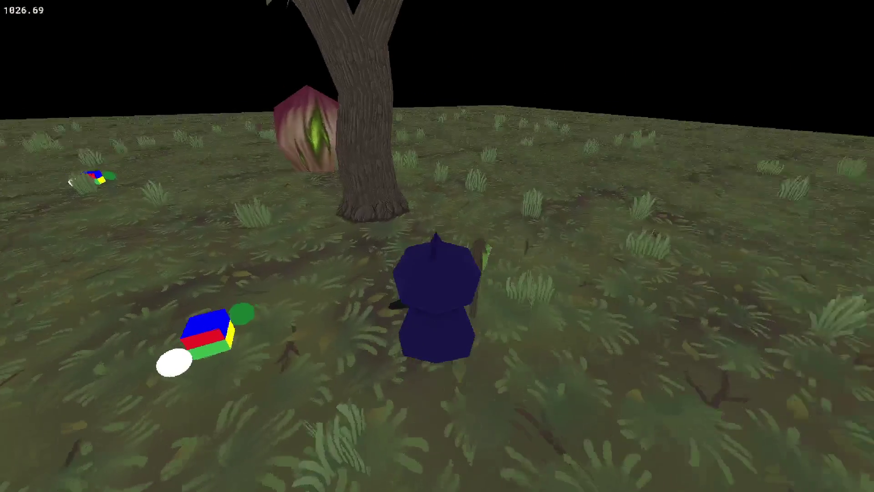
pyautogui.press('d')
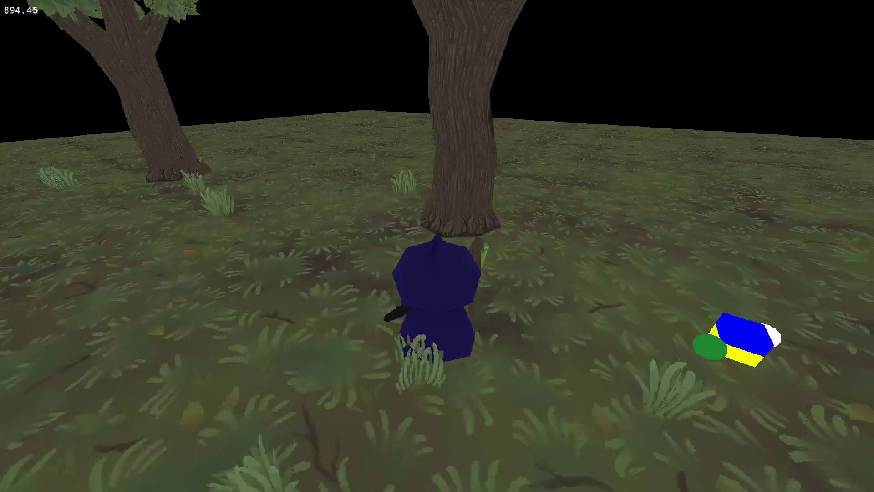
pyautogui.press('a')
pyautogui.press('w')
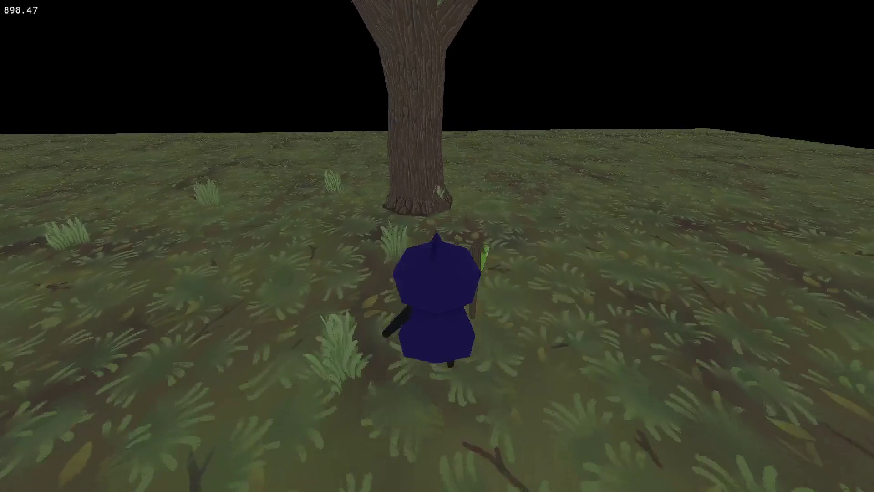
pyautogui.press('s')
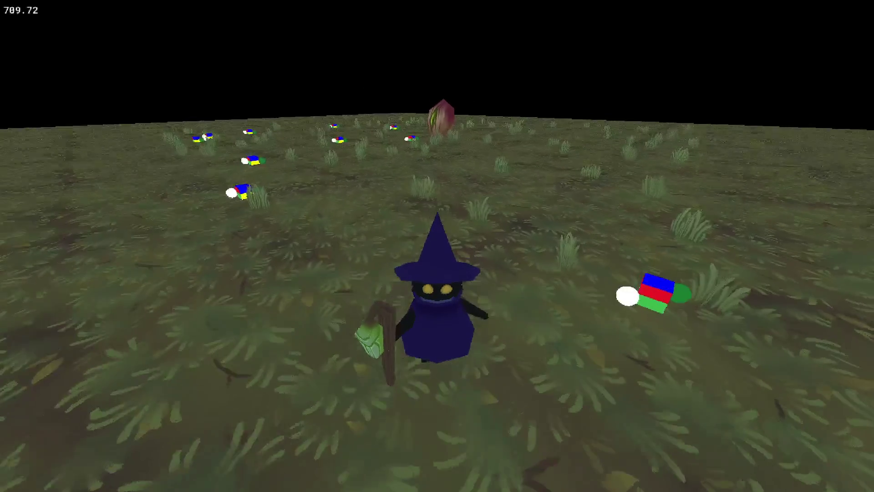
pyautogui.press('w')
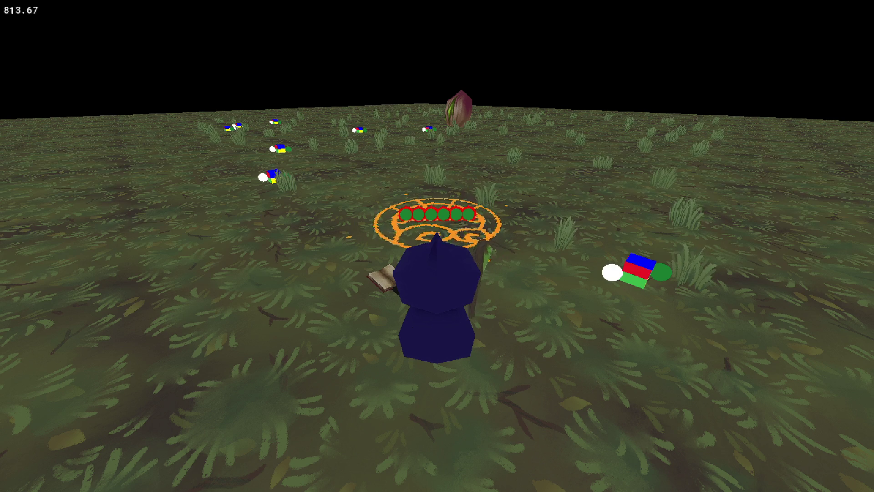
pyautogui.press('Escape')
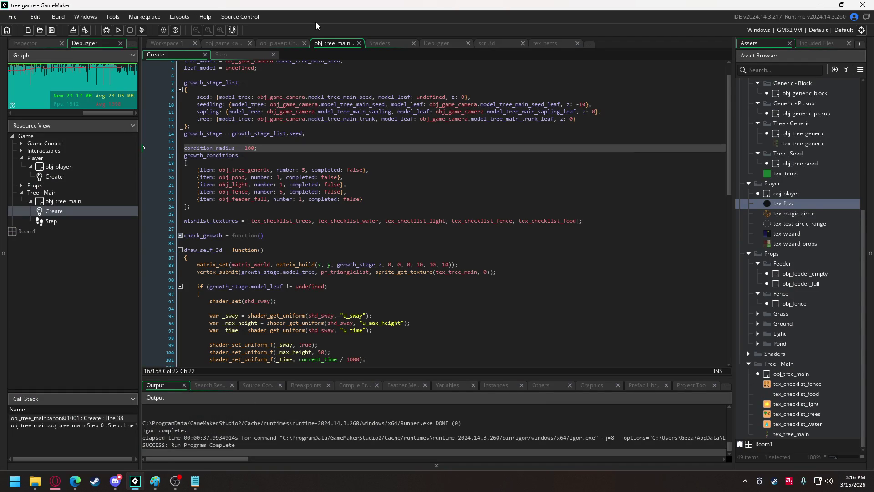
pyautogui.click(287, 44)
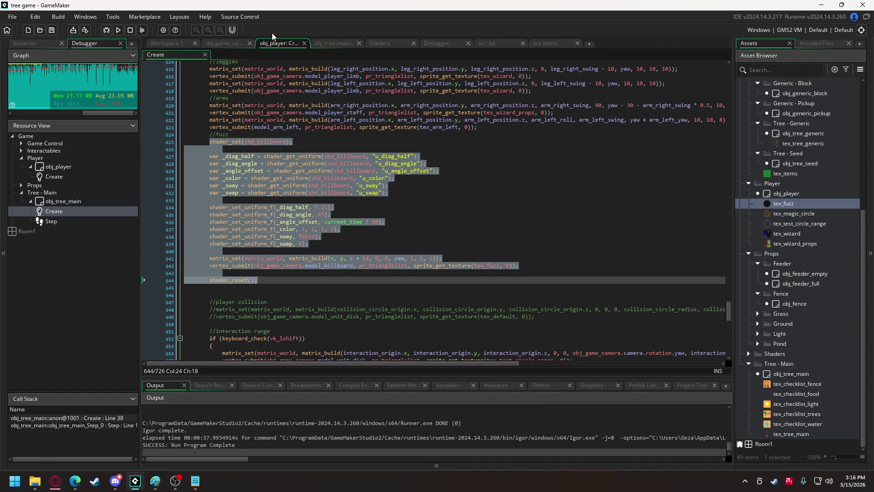
# Step: Look over obj_player's Create code, then scroll obj_game_camera's Create code to the item_check function
pyautogui.click(331, 44)
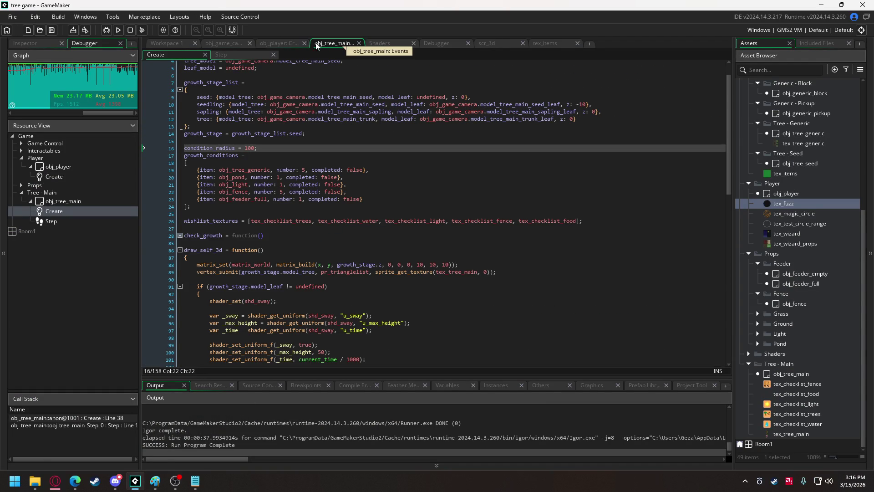
pyautogui.click(274, 44)
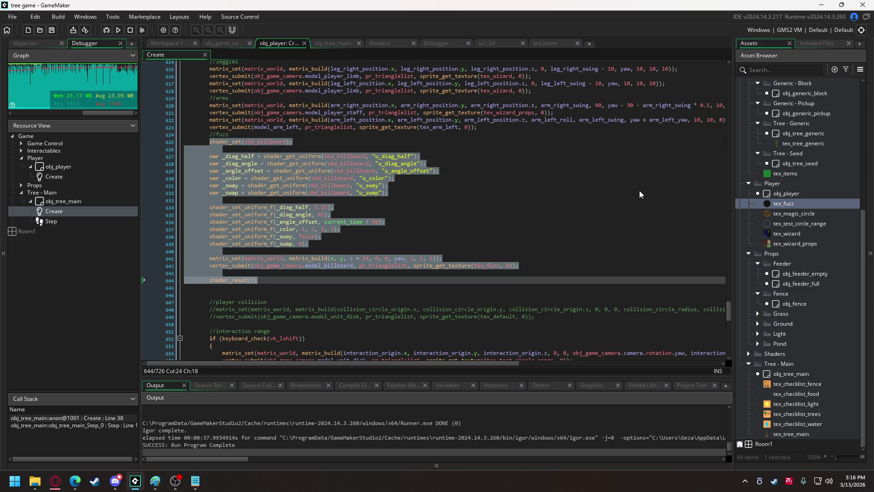
pyautogui.click(573, 206)
pyautogui.scroll(20, 523, 166)
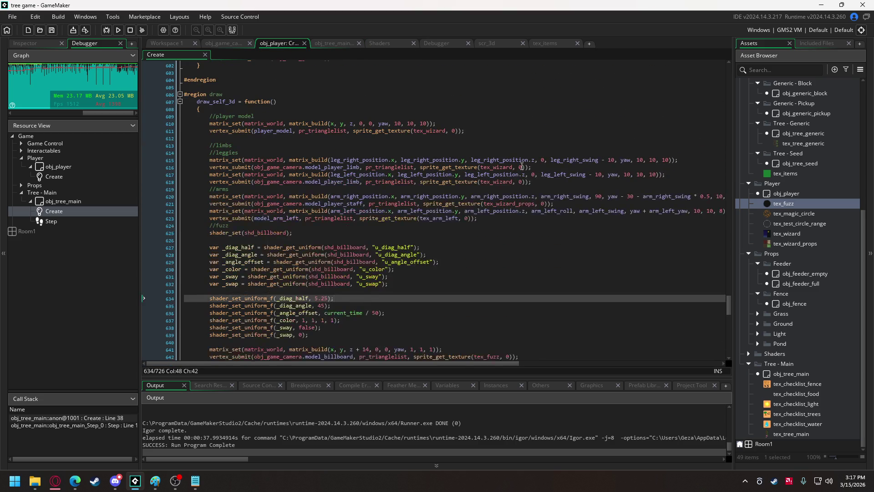
pyautogui.scroll(5, 522, 166)
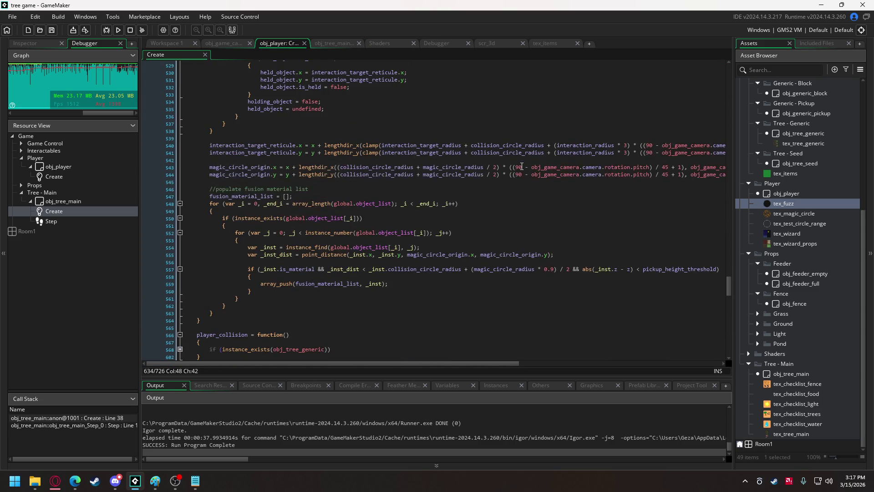
pyautogui.scroll(10, 522, 167)
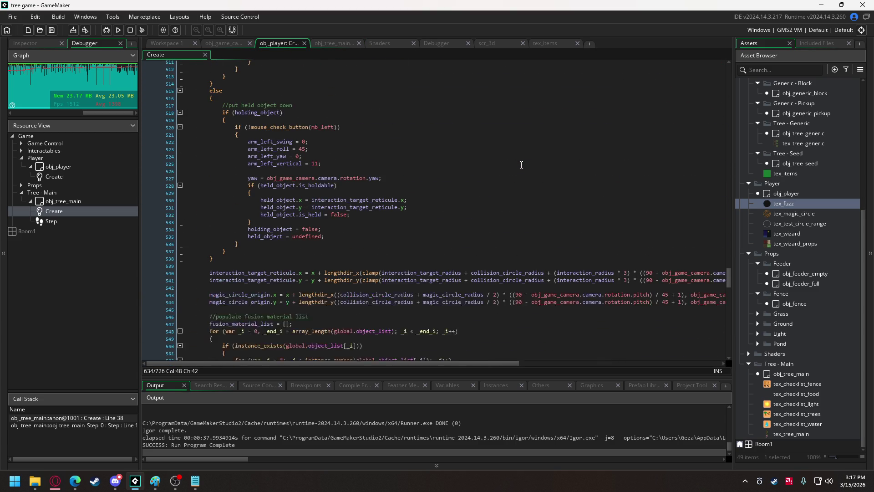
pyautogui.scroll(1, 522, 165)
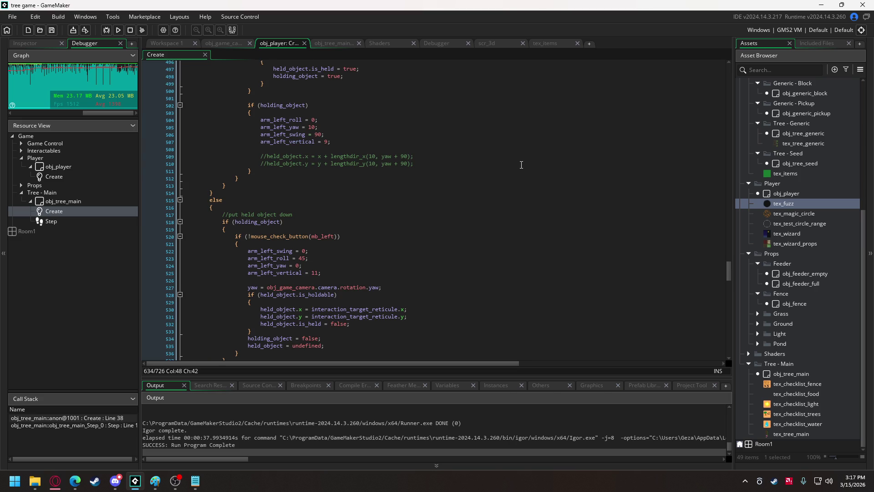
pyautogui.click(223, 43)
pyautogui.moveTo(731, 277)
pyautogui.mouseDown()
pyautogui.moveTo(754, 78)
pyautogui.moveTo(743, 147)
pyautogui.mouseUp()
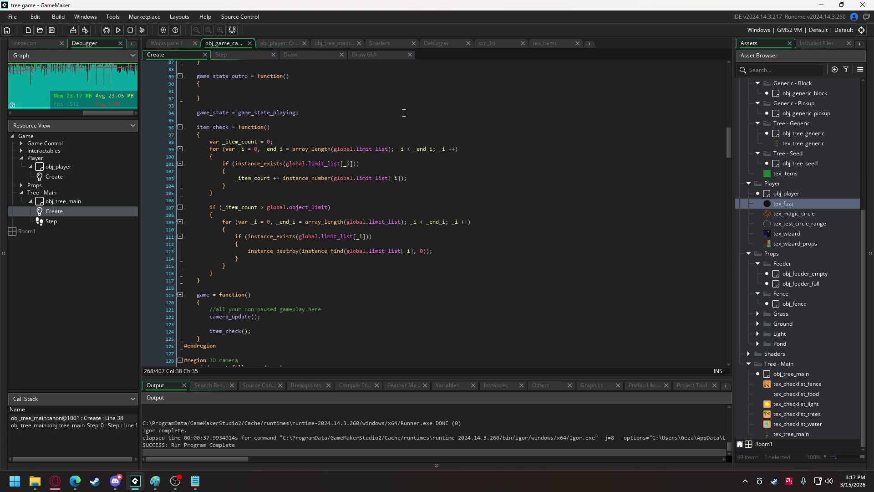
# Step: Add break; after the instance_destroy call in item_check, run the game, and abort the crash
pyautogui.click(453, 249)
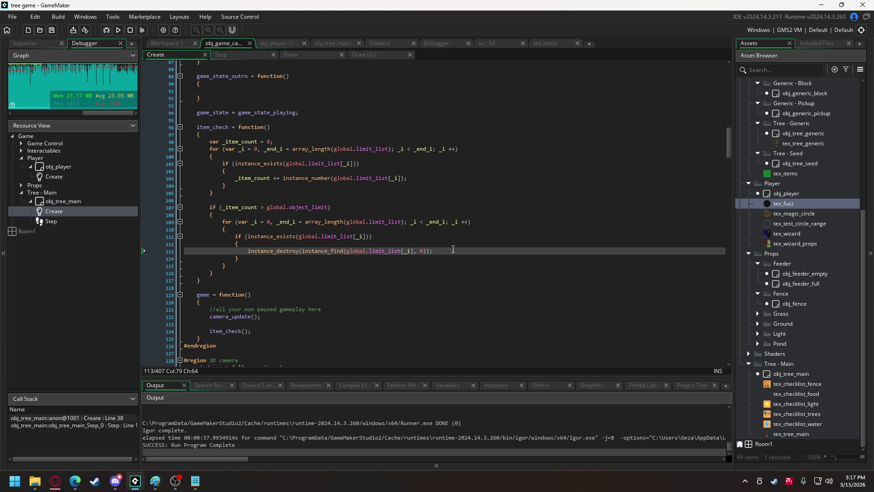
pyautogui.press('Return')
pyautogui.write('break;')
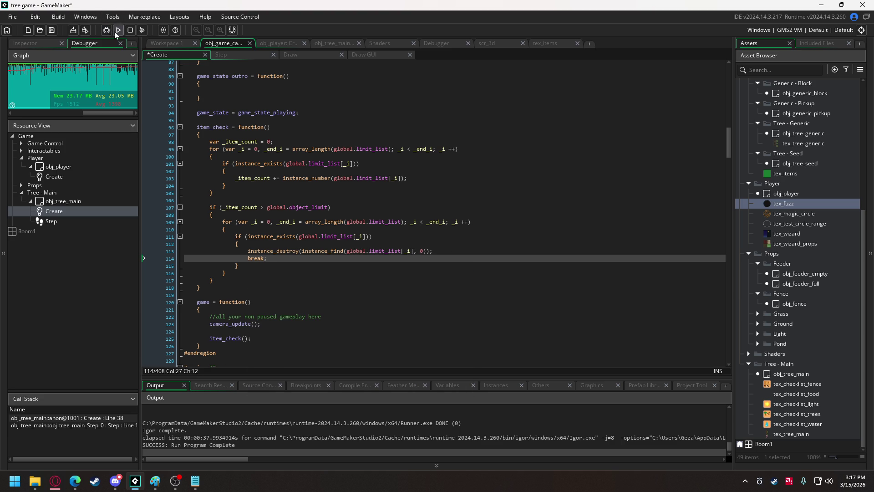
pyautogui.click(117, 30)
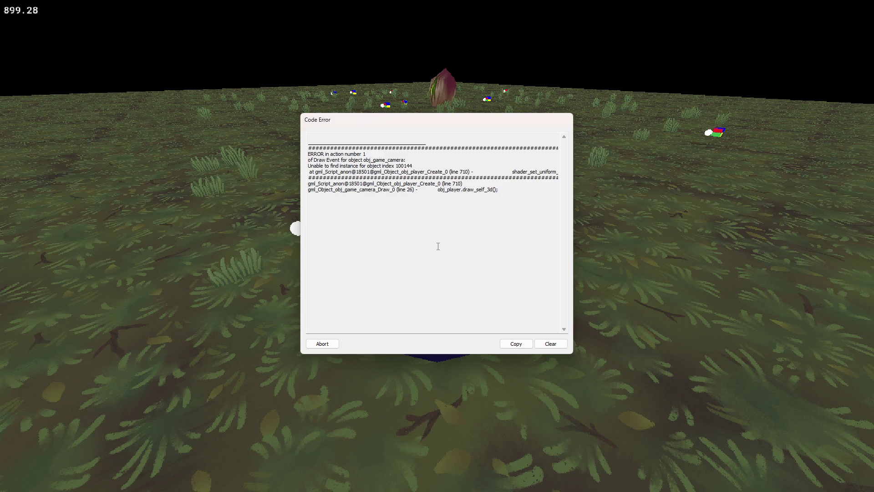
pyautogui.click(323, 343)
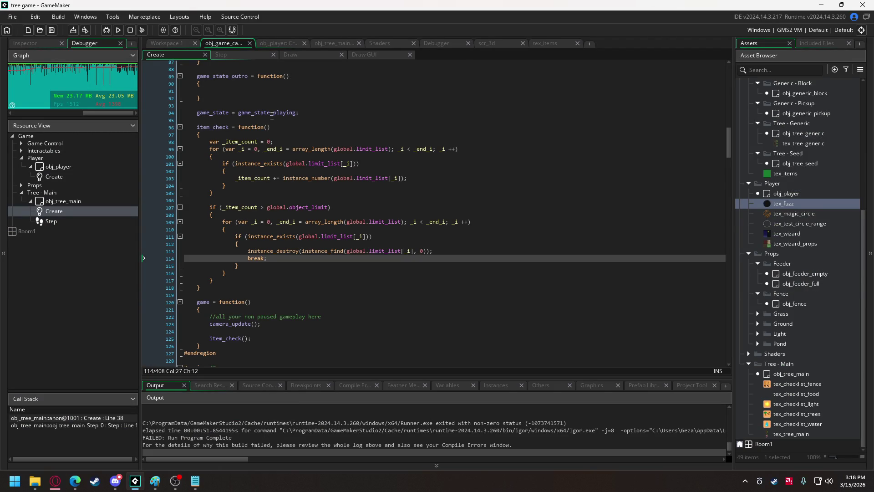
# Step: Scroll the Output panel to read the instance-not-found error at line 710 of obj_player's Create code
pyautogui.scroll(3, 306, 417)
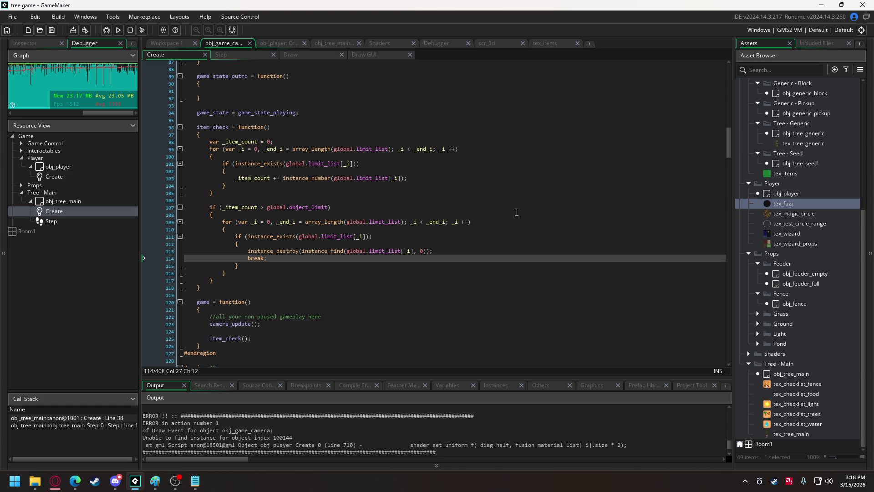
pyautogui.moveTo(728, 151); pyautogui.dragTo(724, 378)
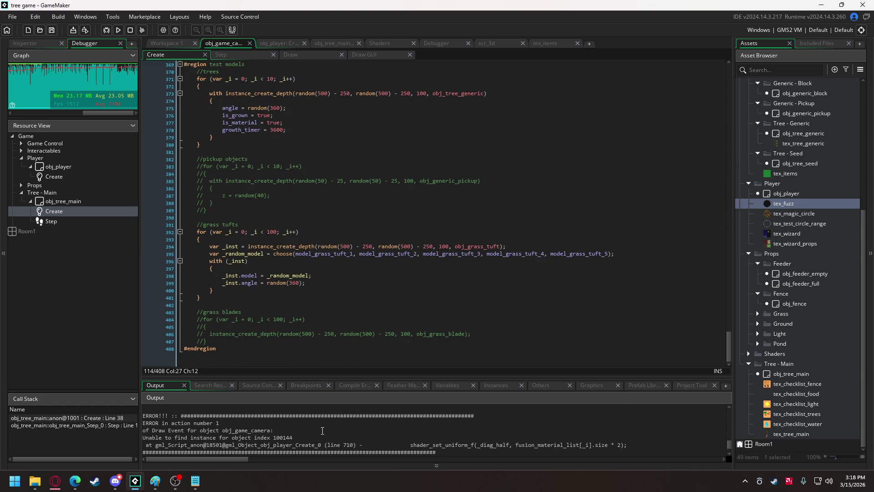
# Step: Locate line 710 in obj_player's Create code, the shader_set_uniform_f call using fusion_material_list[_i].size
pyautogui.click(260, 42)
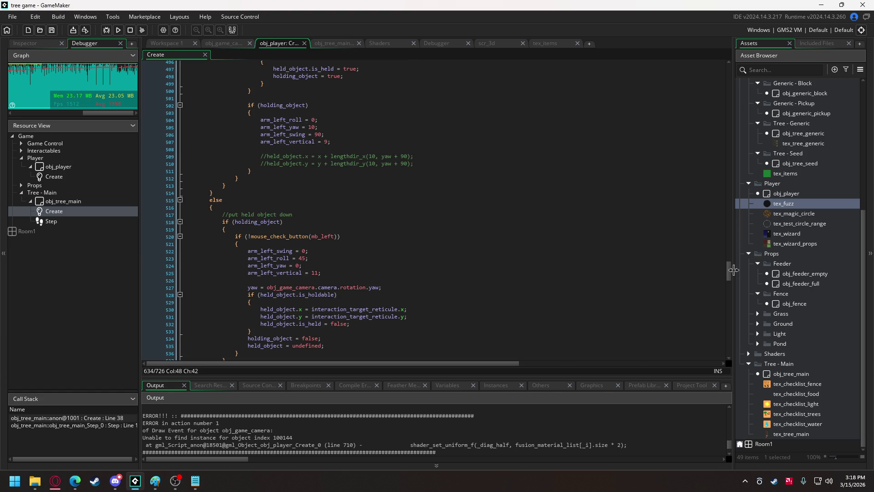
pyautogui.moveTo(731, 274); pyautogui.dragTo(727, 350)
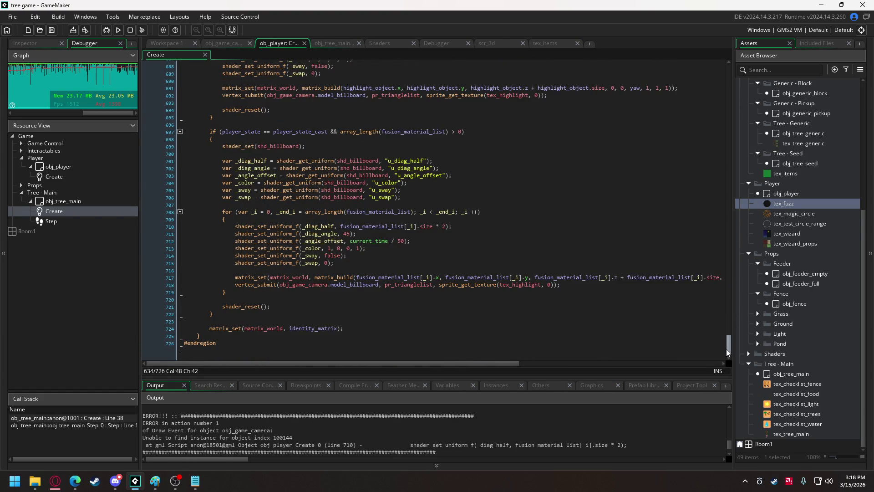
pyautogui.click(270, 226)
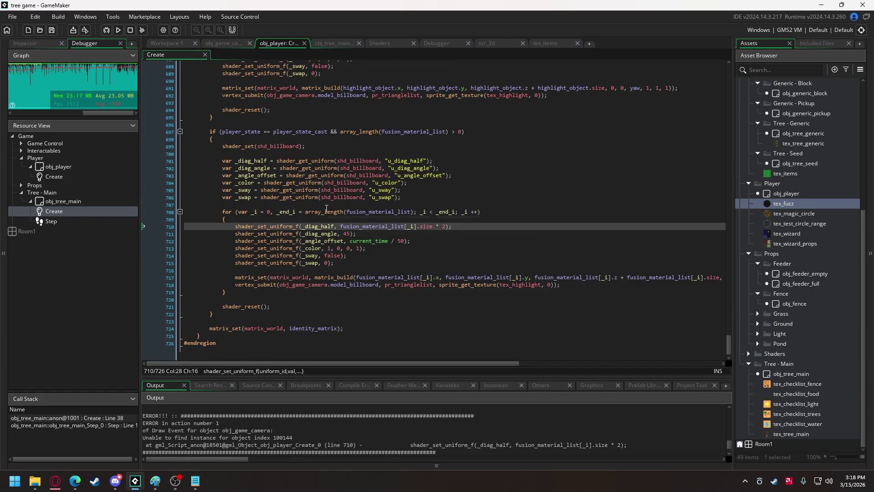
pyautogui.moveTo(326, 209)
pyautogui.moveTo(728, 348)
pyautogui.mouseDown()
pyautogui.moveTo(730, 292)
pyautogui.moveTo(723, 351)
pyautogui.mouseUp()
pyautogui.click(212, 43)
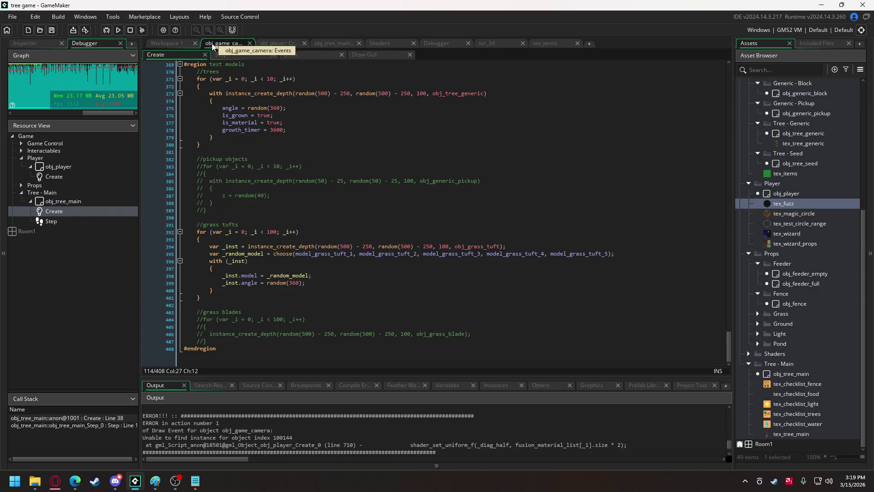
pyautogui.scroll(3, 229, 195)
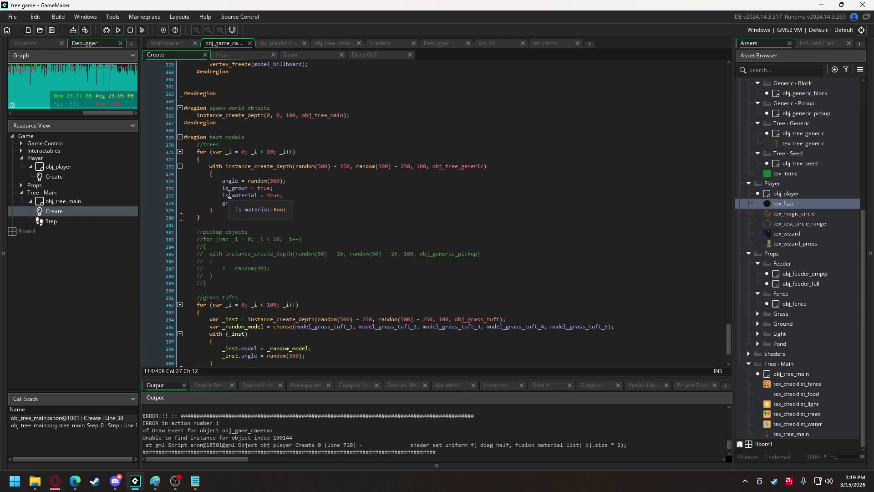
pyautogui.click(272, 43)
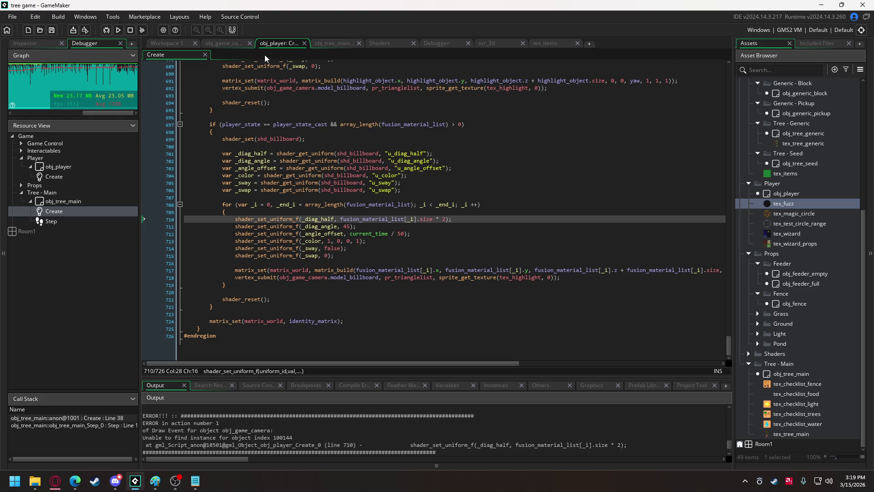
pyautogui.scroll(7, 339, 212)
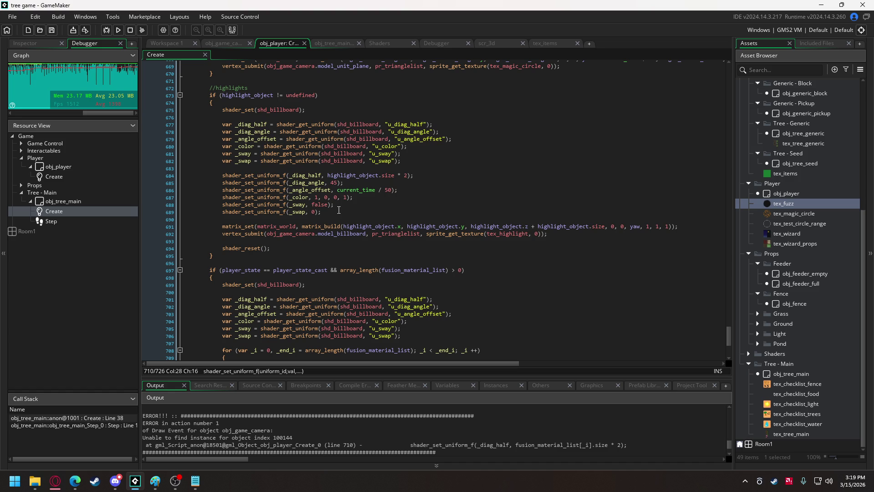
pyautogui.scroll(-3, 339, 210)
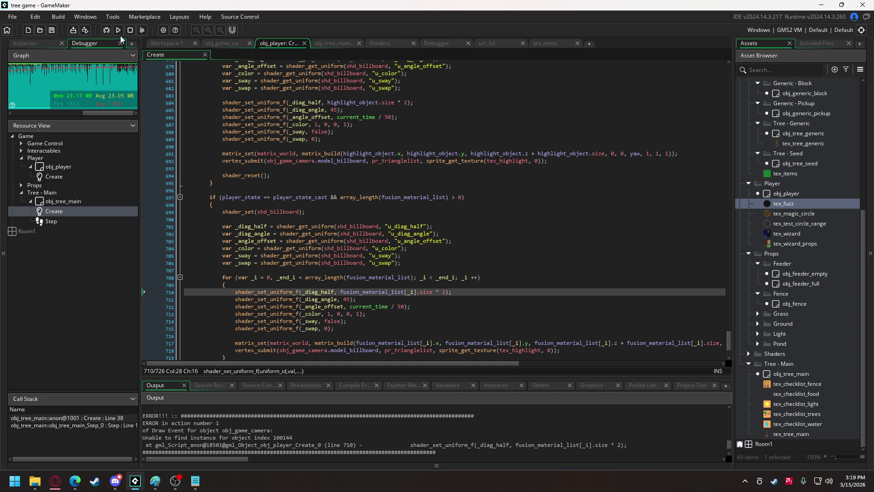
# Step: Launch a debug run, orbit the camera around the wizard, then quit the game
pyautogui.click(106, 30)
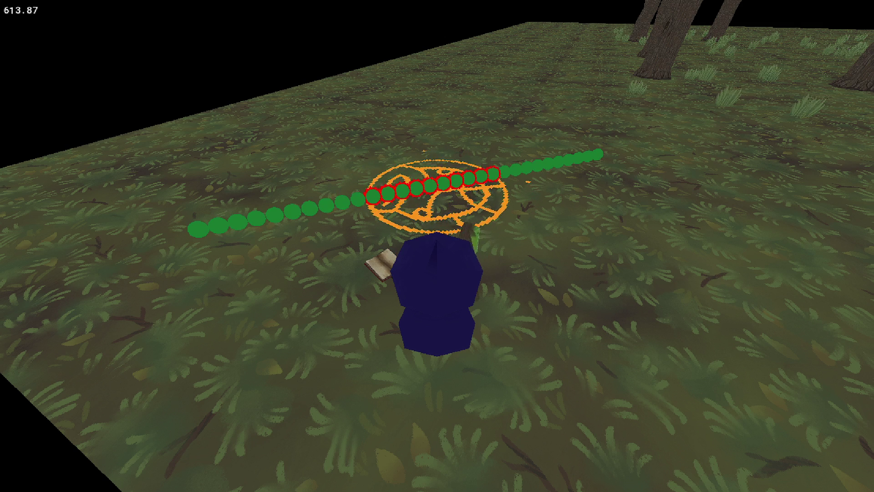
pyautogui.press('Right')
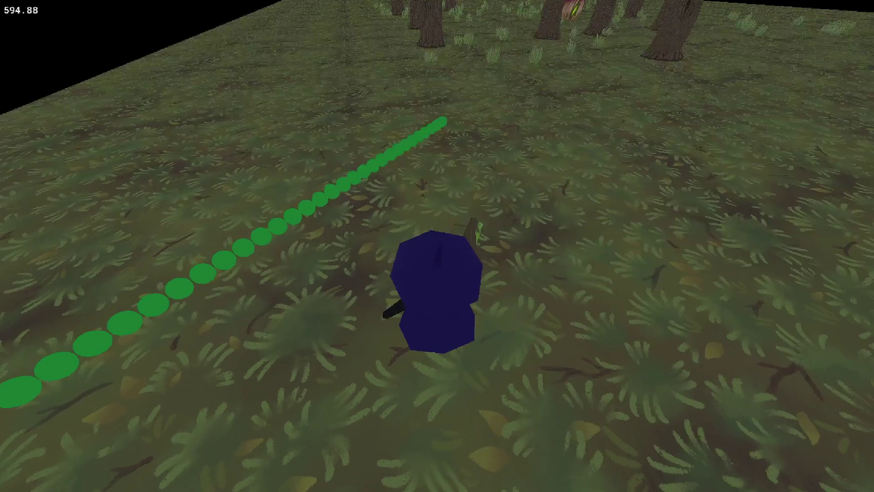
pyautogui.press('Right')
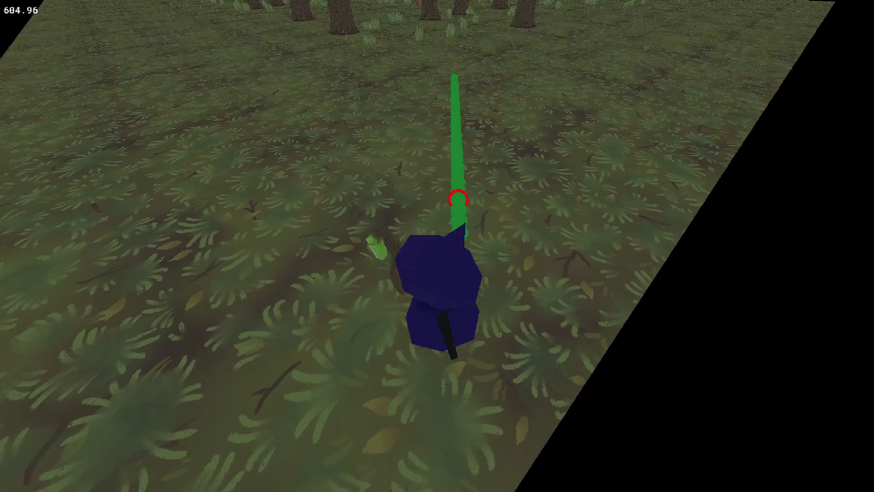
pyautogui.press('Down')
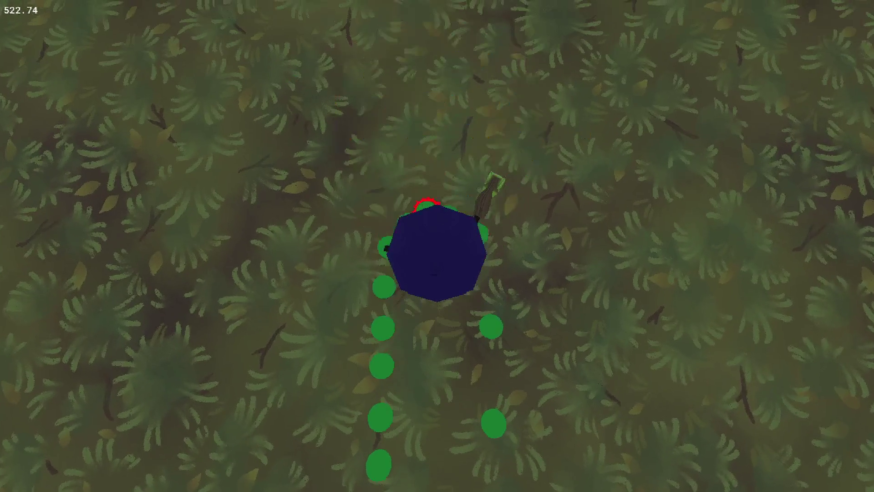
pyautogui.press('Up')
pyautogui.press('Up')
pyautogui.press('Right')
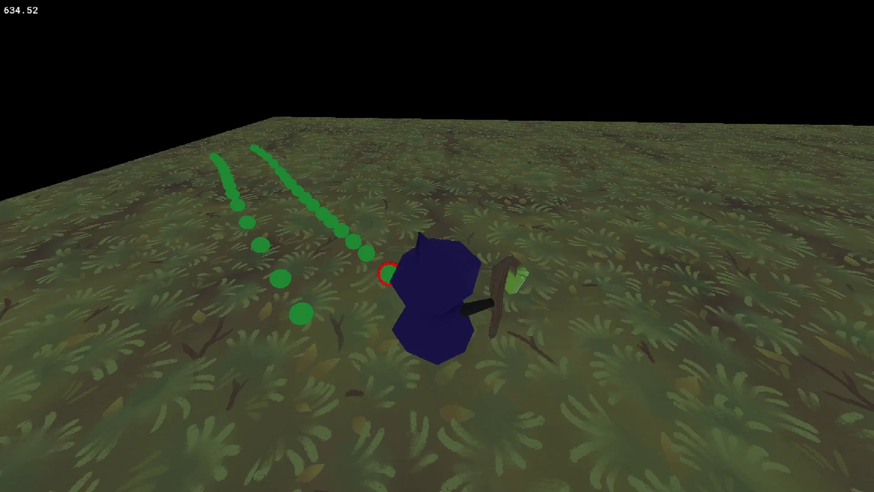
pyautogui.press('Right')
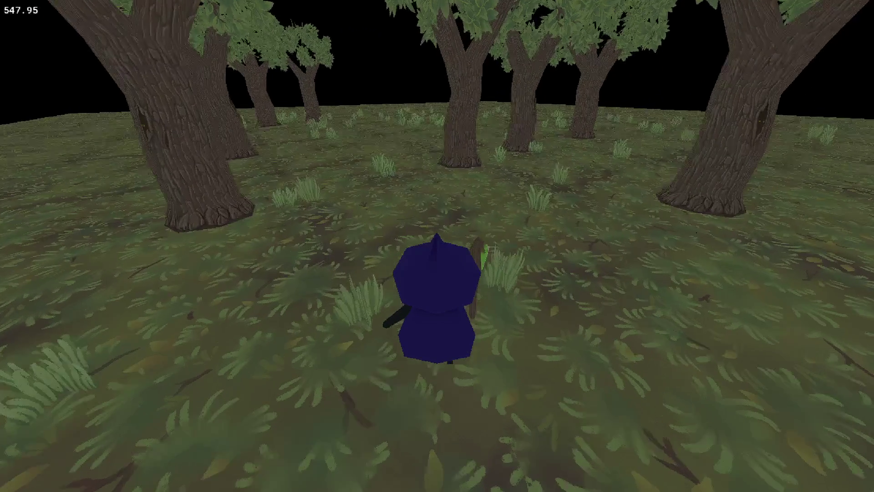
pyautogui.press('Left')
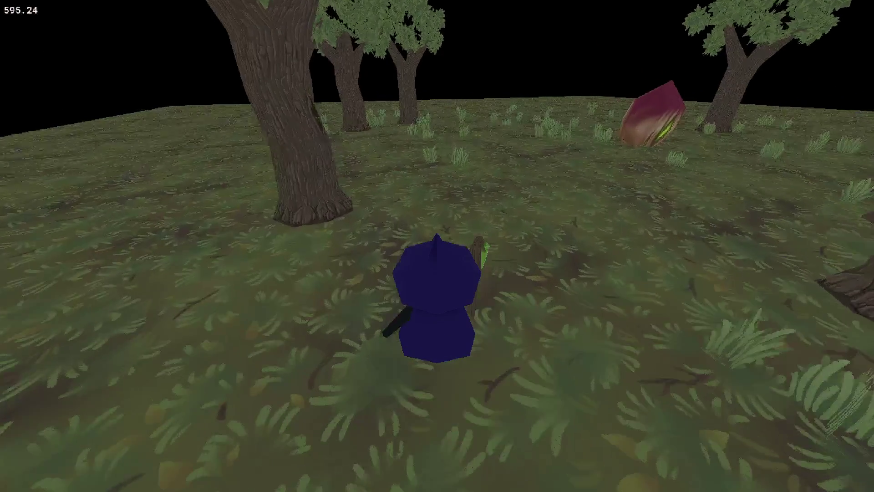
pyautogui.press('Left')
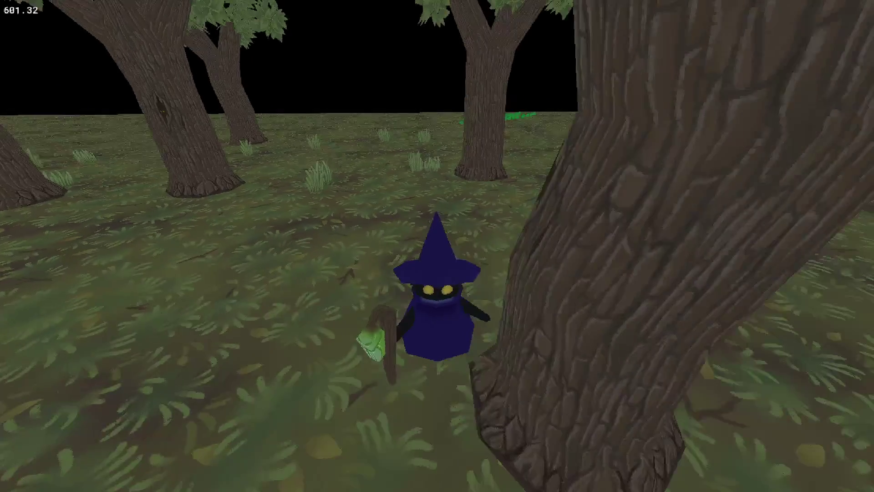
pyautogui.press('Left')
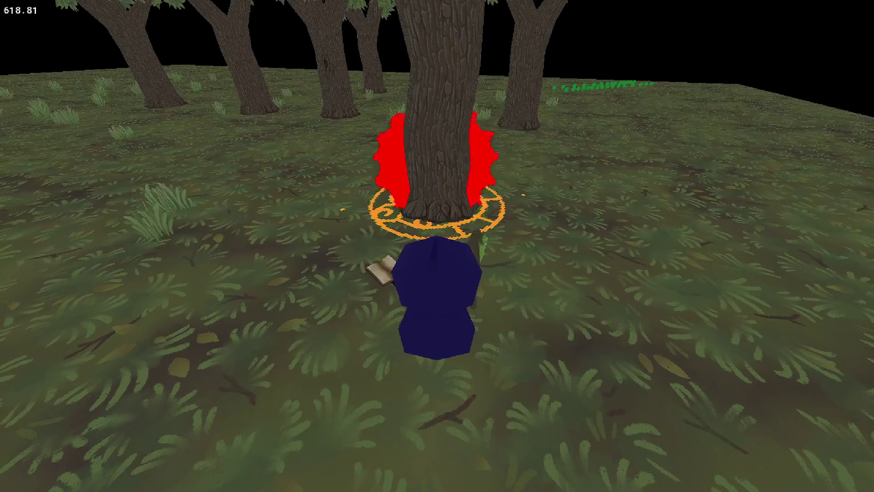
pyautogui.press('Right')
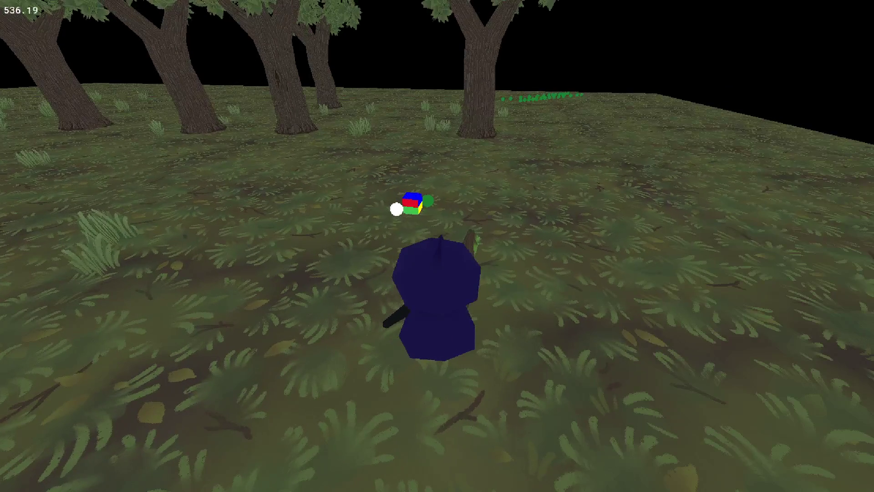
pyautogui.press('Right')
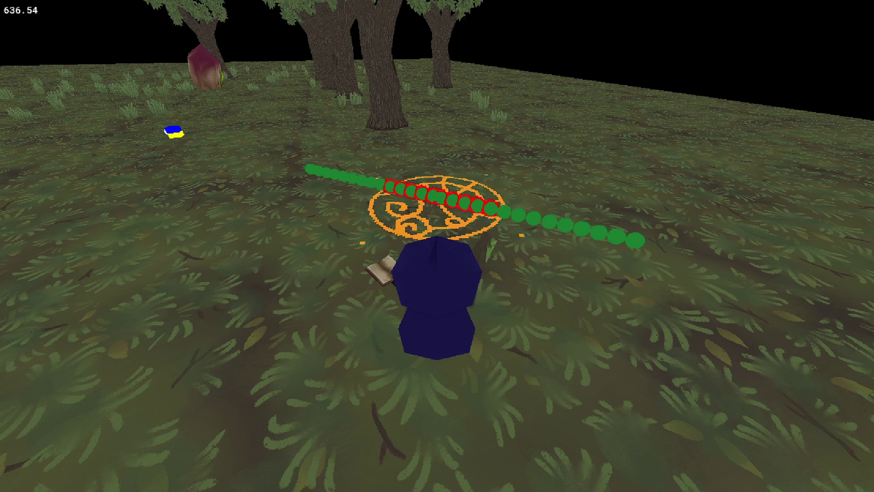
pyautogui.press('2')
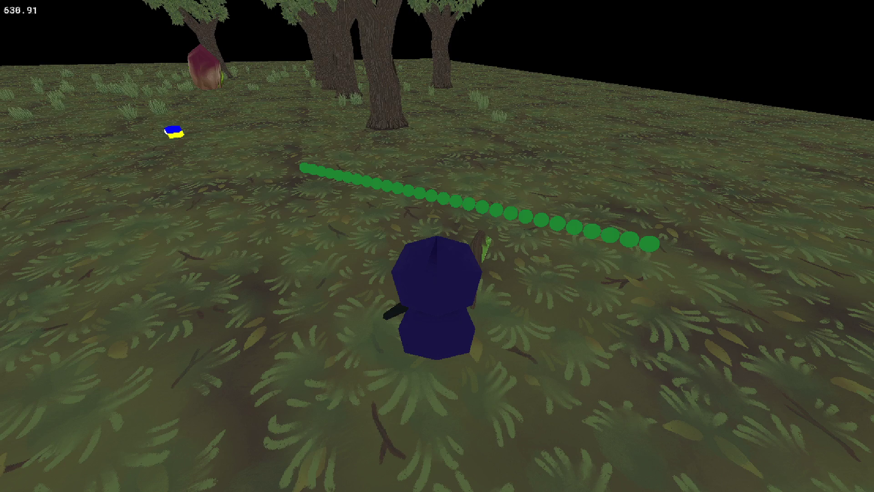
pyautogui.press('Escape')
# Step: Start a new debug run and walk the witch into the grove toward the trees
pyautogui.click(118, 30)
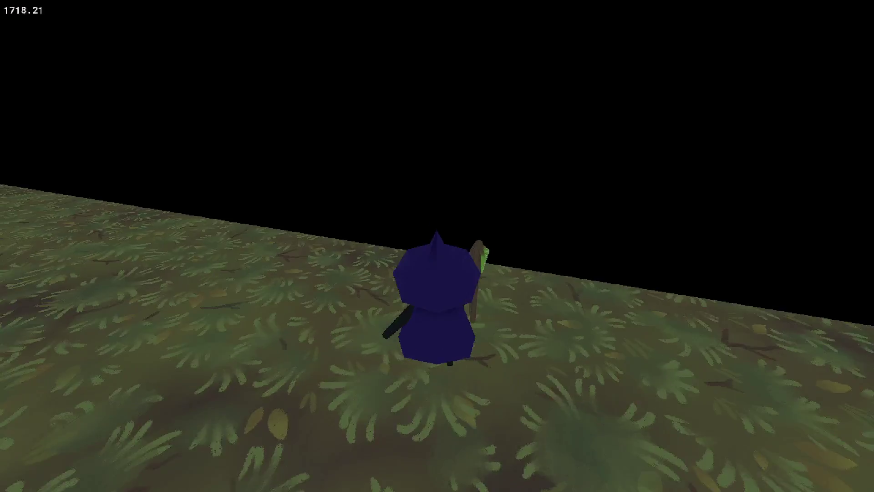
pyautogui.press('a')
pyautogui.press('w')
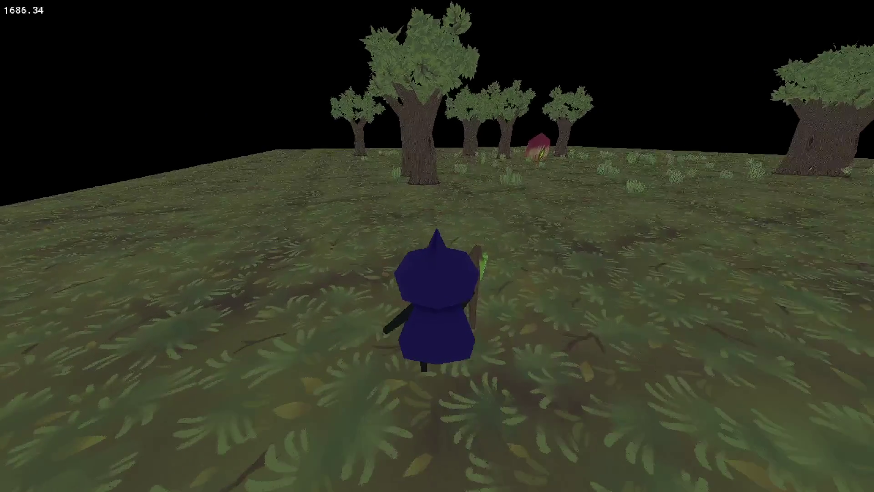
pyautogui.press('w')
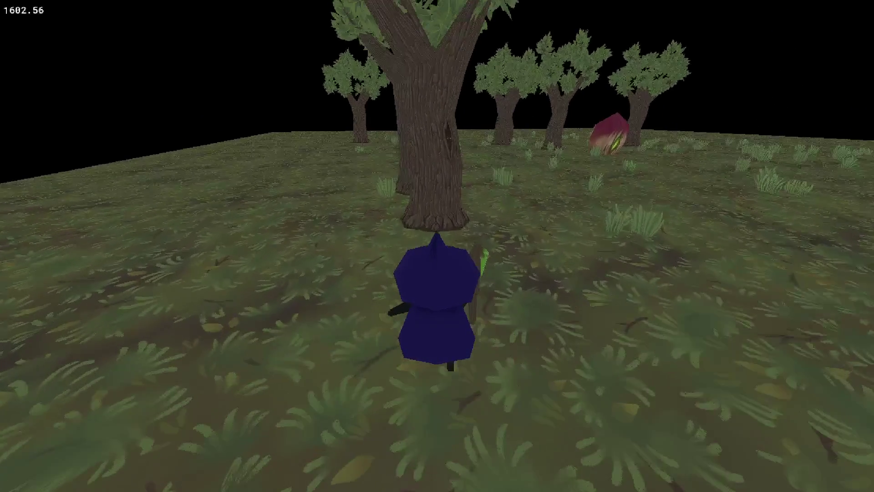
pyautogui.press('s')
pyautogui.press('a')
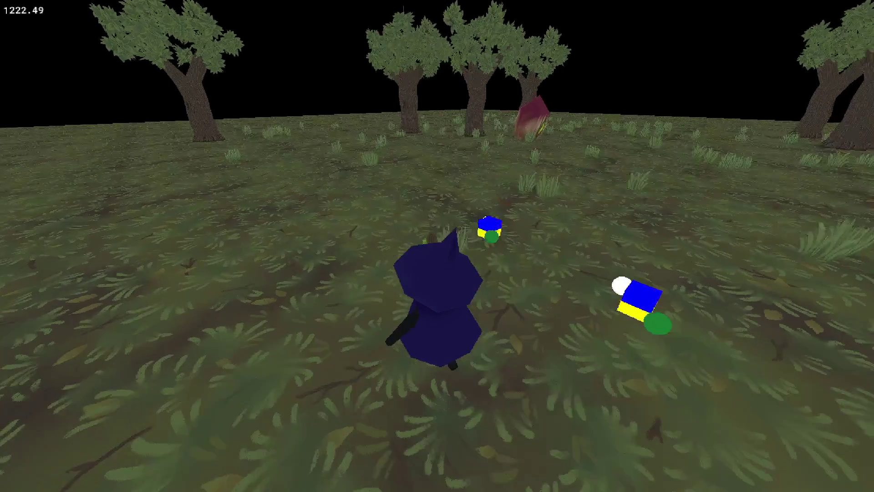
pyautogui.press('a')
pyautogui.press('w')
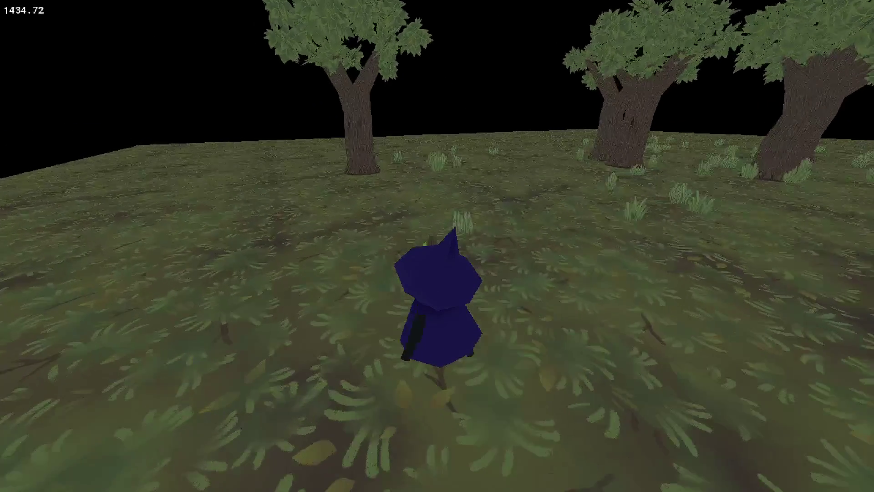
pyautogui.press('w')
pyautogui.press('a')
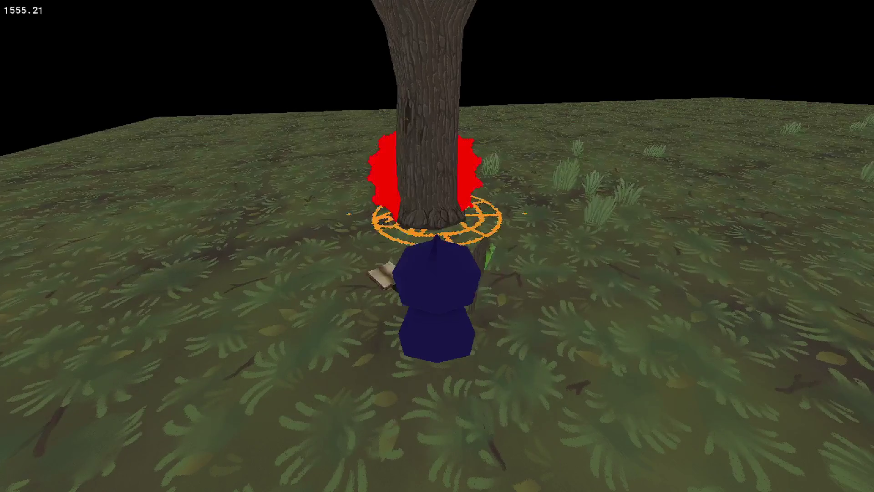
pyautogui.press('s')
# Step: Target trees and cast spells until the game crashes with the instance-not-found error
pyautogui.press('d')
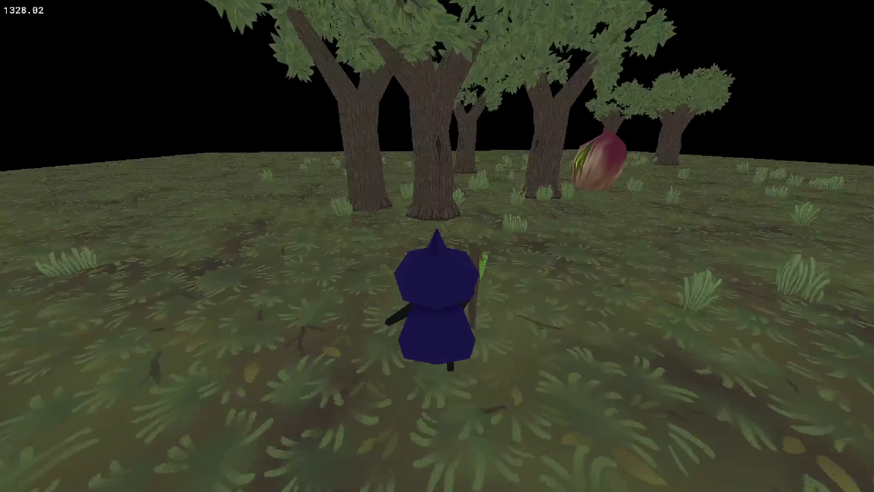
pyautogui.press('w')
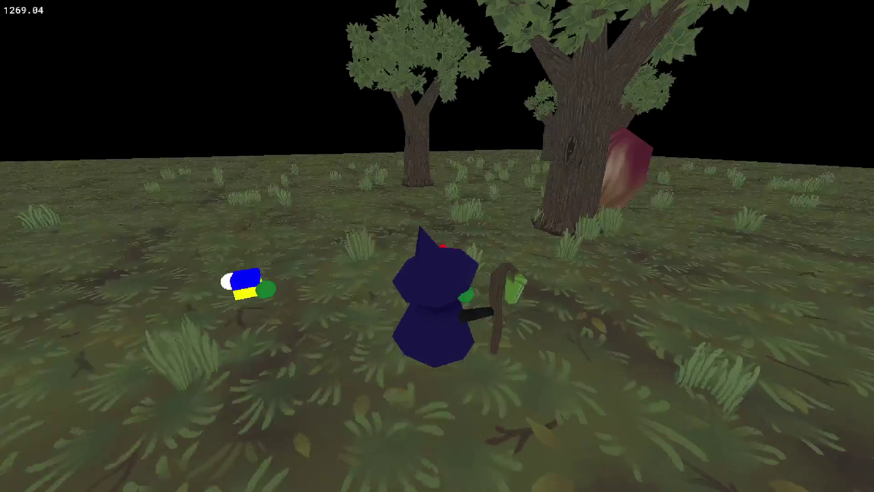
pyautogui.press('w')
pyautogui.press('a')
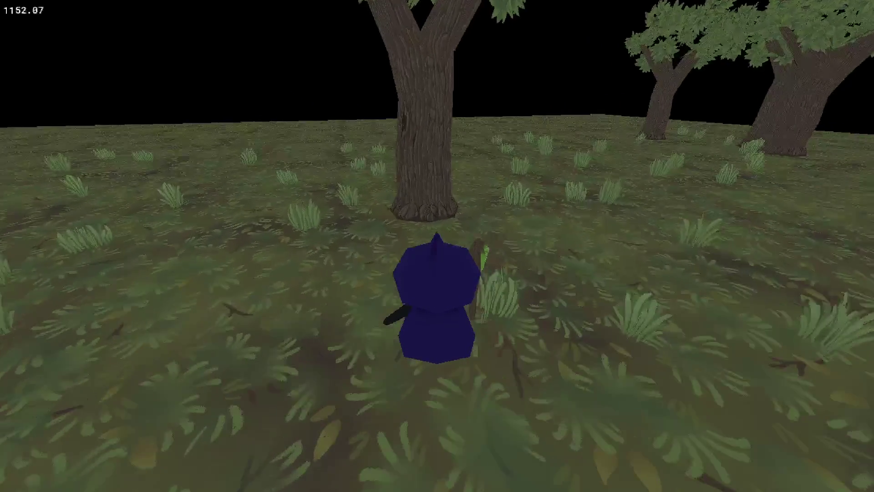
pyautogui.press('d')
pyautogui.press('d')
pyautogui.press('w')
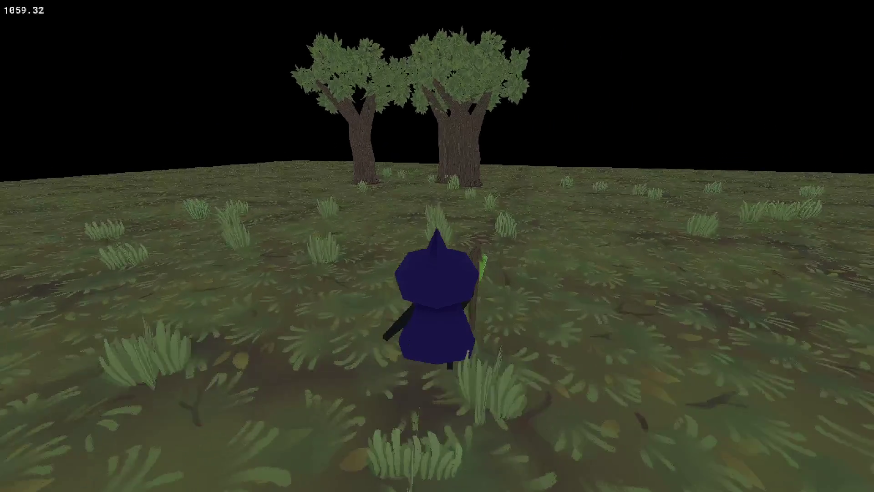
pyautogui.press('w')
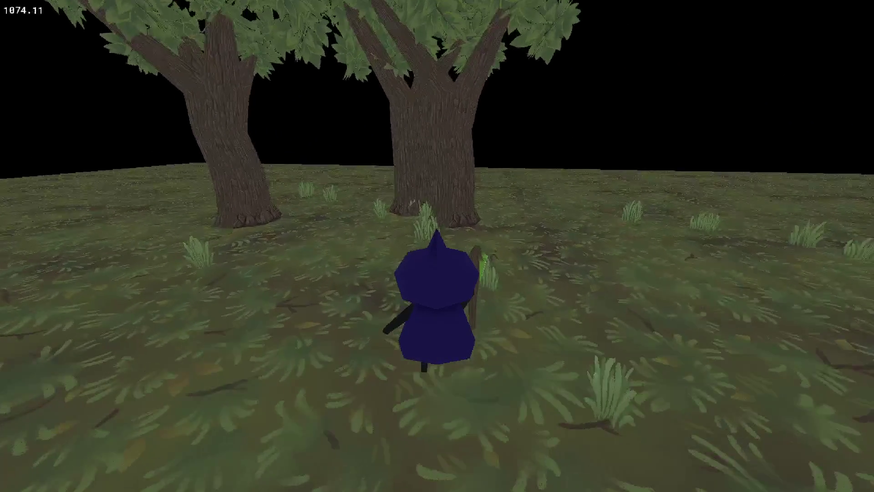
pyautogui.press('d')
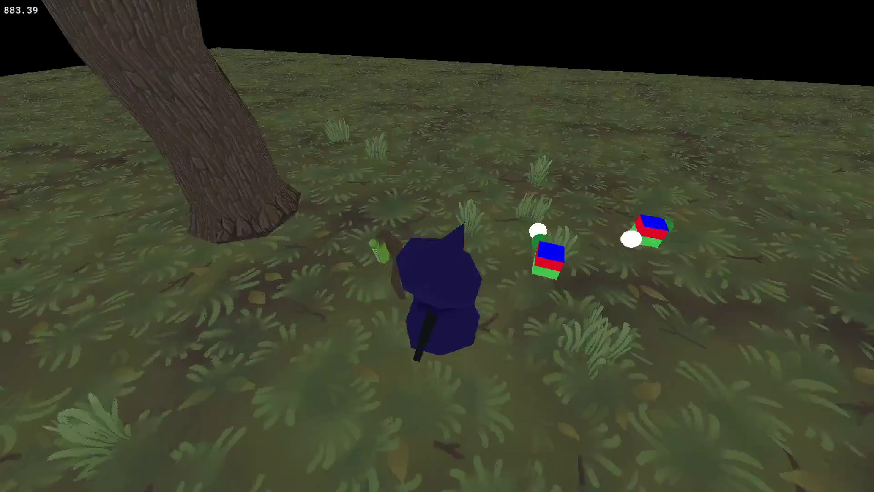
pyautogui.press('s')
pyautogui.press('w')
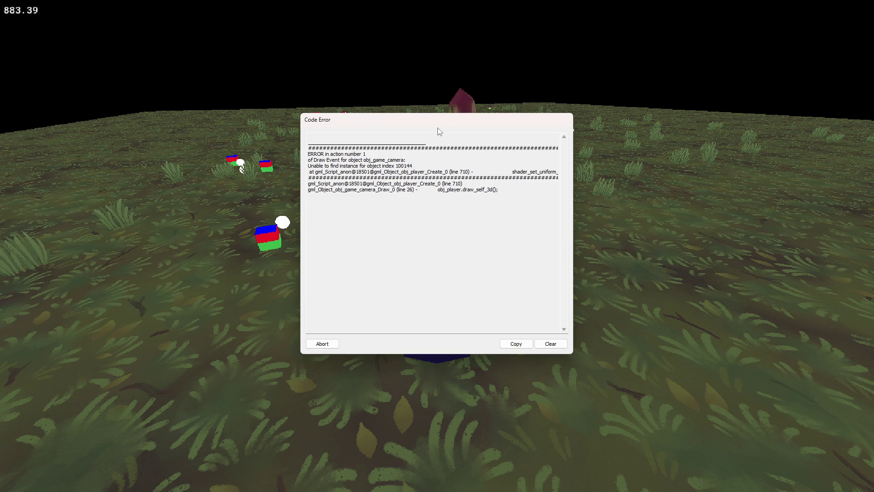
# Step: Move the error report aside, abort the crashed game, and start another debug run
pyautogui.moveTo(443, 118); pyautogui.dragTo(683, 120)
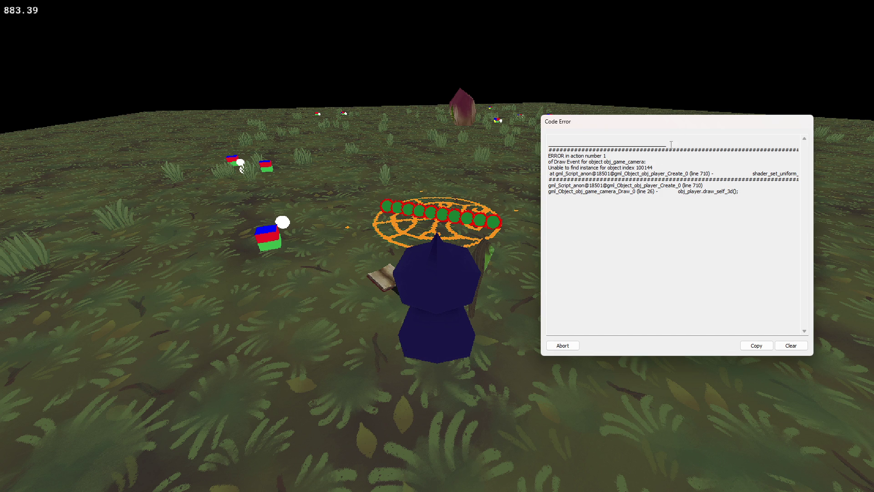
pyautogui.click(563, 346)
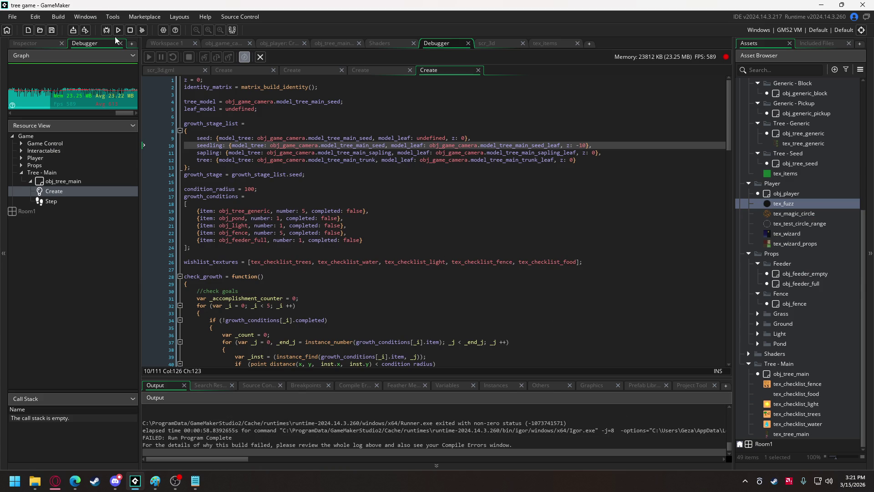
pyautogui.click(118, 30)
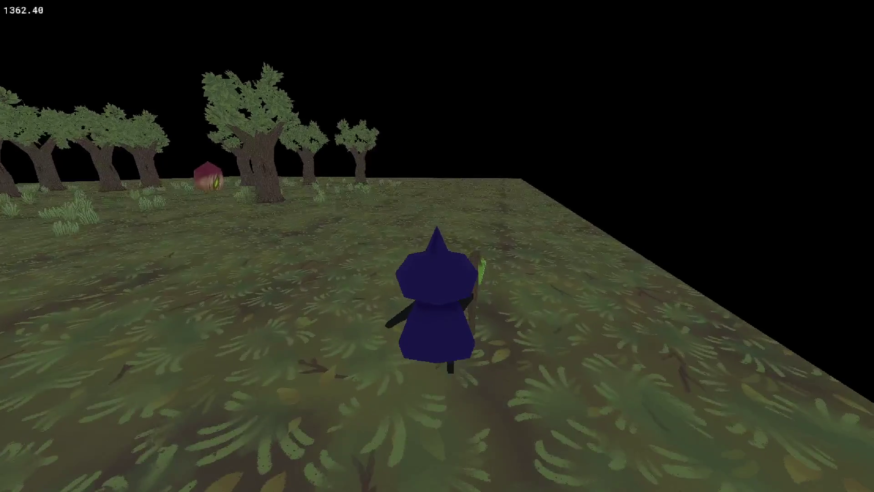
# Step: Walk the wizard to the big tree and cast a spell at it
pyautogui.press('w')
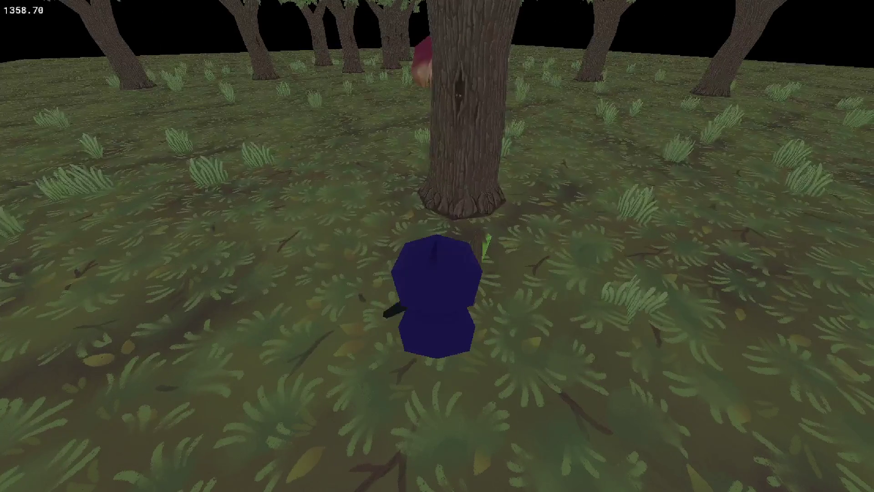
pyautogui.press('a')
pyautogui.press('d')
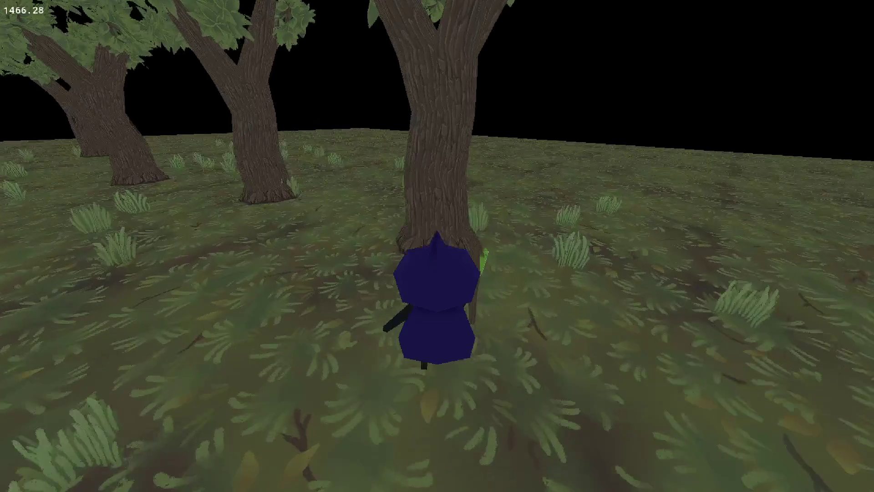
pyautogui.press('a')
pyautogui.click(437, 246)
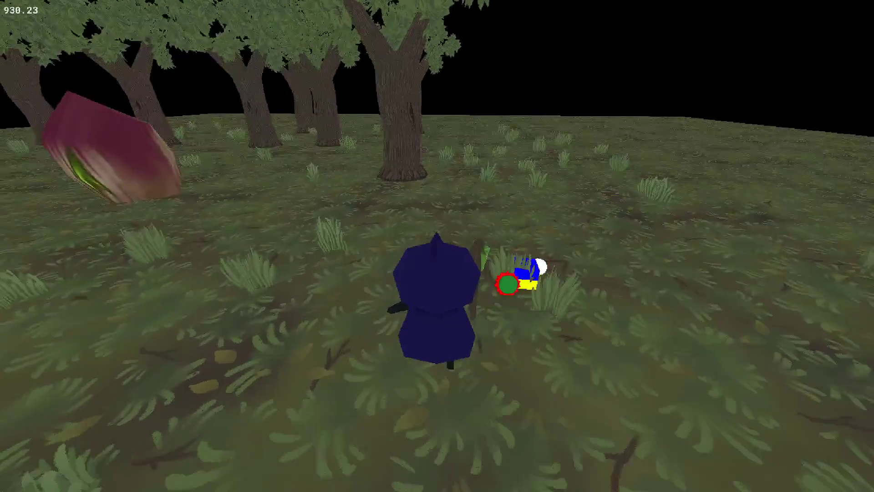
# Step: Circle toward the bulb plant and fire green projectiles until the line-710 error breaks into the debugger
pyautogui.press('d')
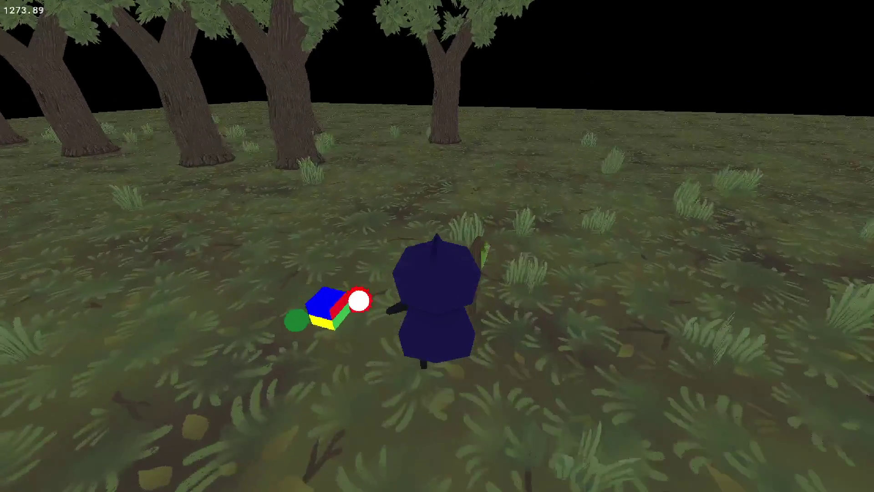
pyautogui.press('a')
pyautogui.press('w')
pyautogui.press('d')
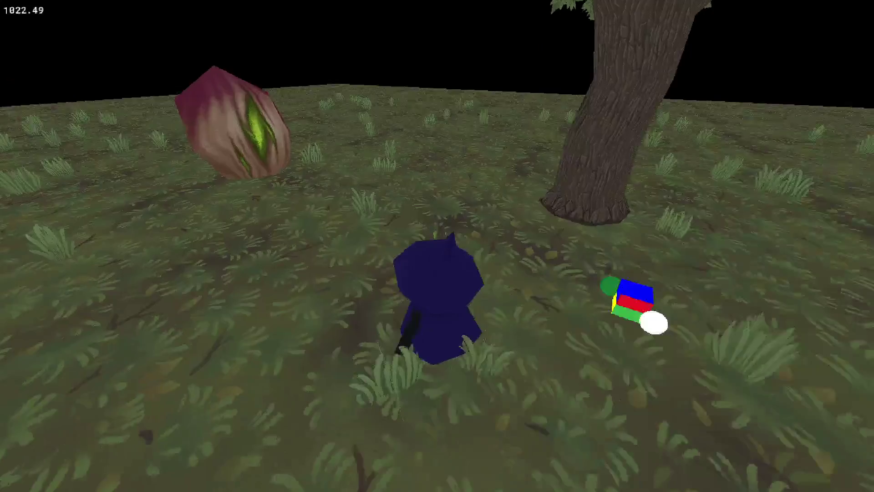
pyautogui.press('s')
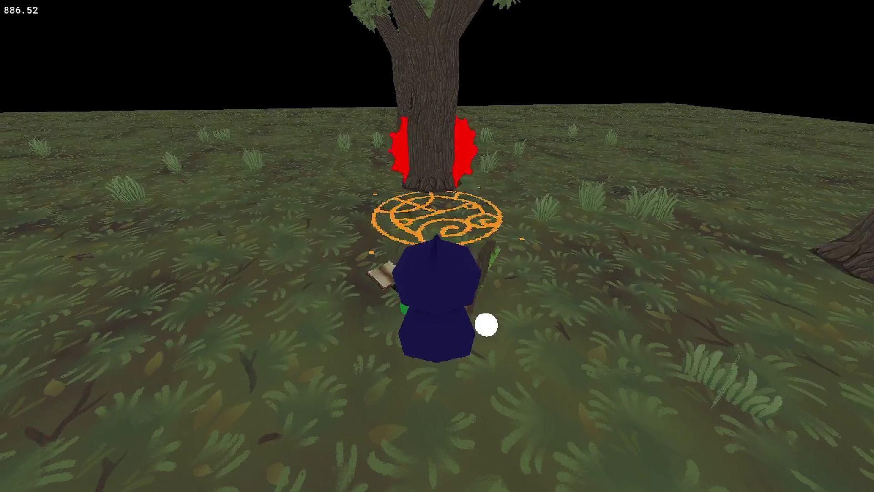
pyautogui.press('d')
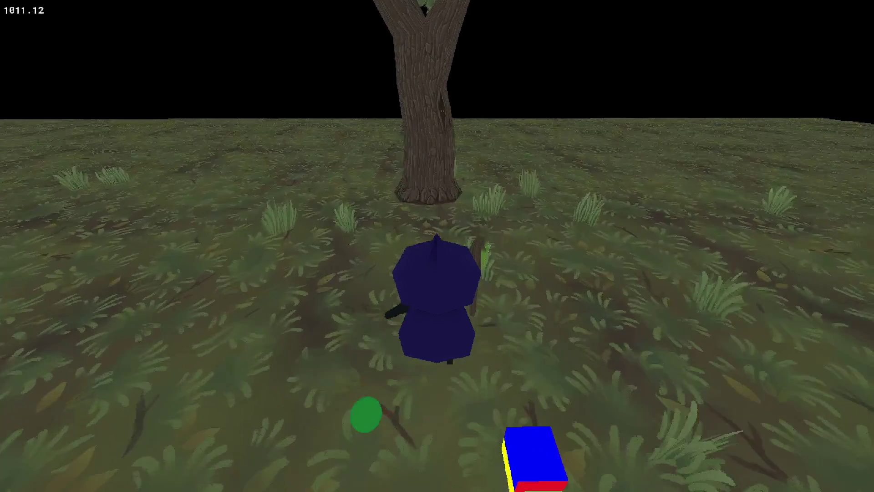
pyautogui.press('d')
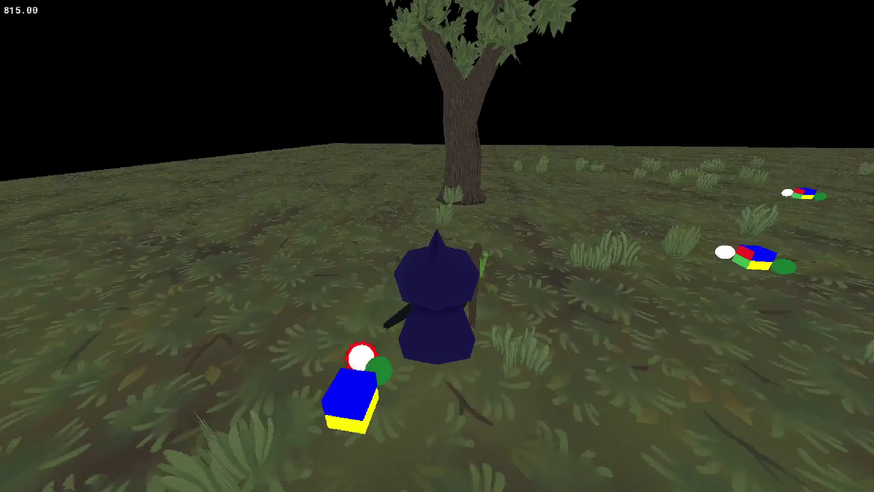
pyautogui.press('d')
pyautogui.press('s')
pyautogui.press('w')
pyautogui.press('space')
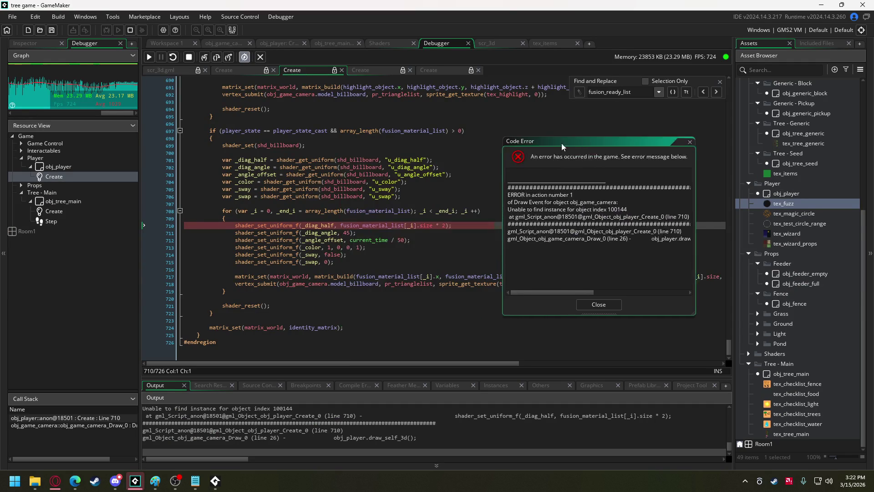
pyautogui.moveTo(563, 146); pyautogui.dragTo(582, 101)
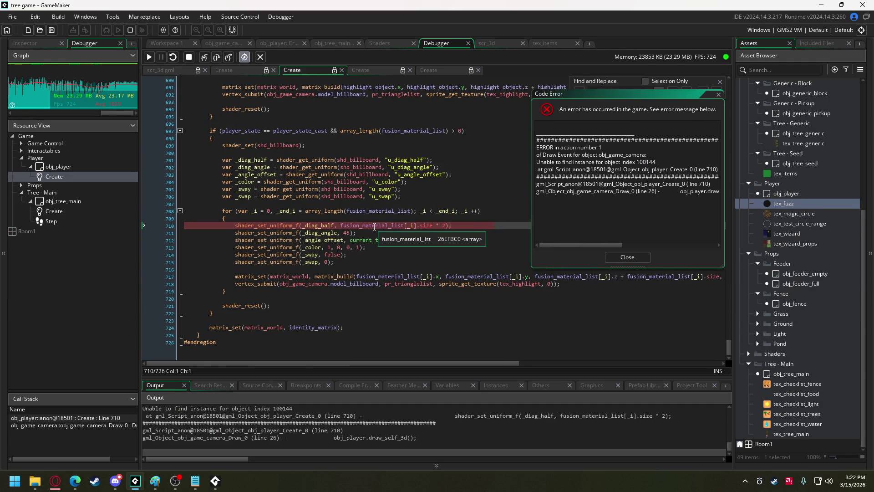
# Step: Change the debugger watch to fusion_material_list and expand its first entry to inspect it
pyautogui.doubleClick(374, 227)
pyautogui.hotkey('ctrl', 'c')
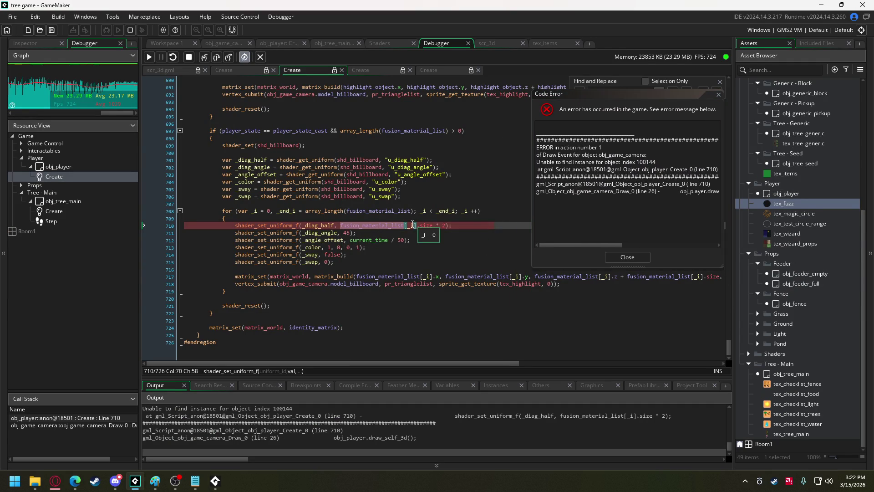
pyautogui.click(448, 385)
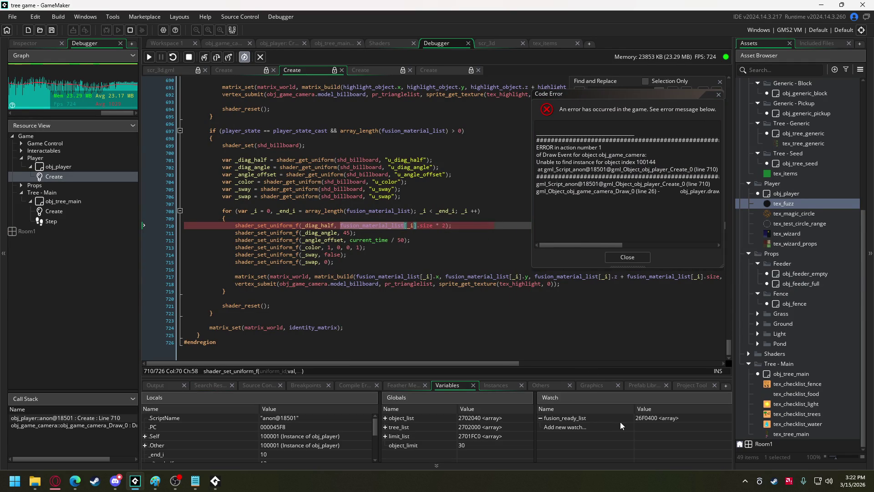
pyautogui.doubleClick(579, 418)
pyautogui.hotkey('ctrl', 'v')
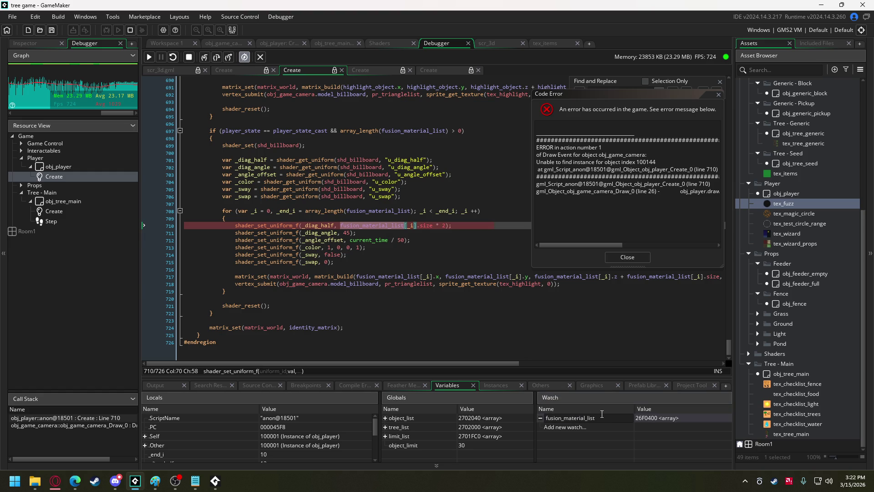
pyautogui.press('Return')
pyautogui.click(541, 418)
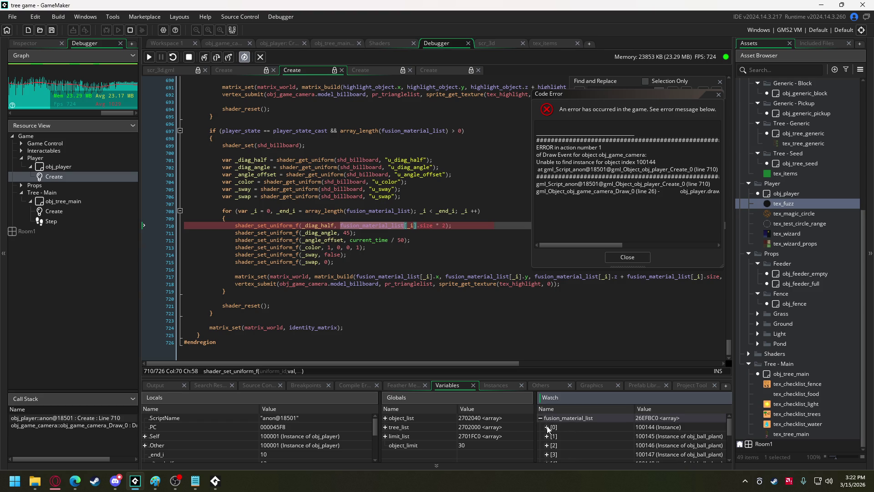
pyautogui.click(547, 427)
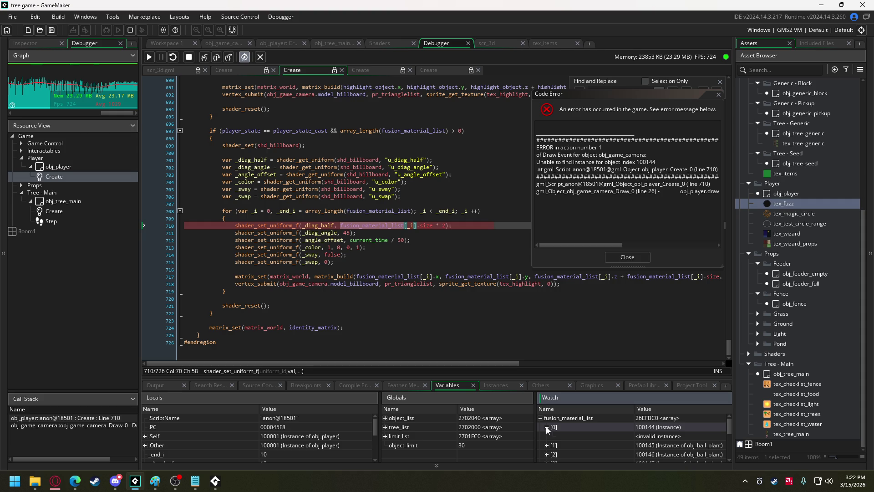
# Step: Dismiss the code error, resume the paused game and run it again
pyautogui.click(632, 260)
pyautogui.click(632, 257)
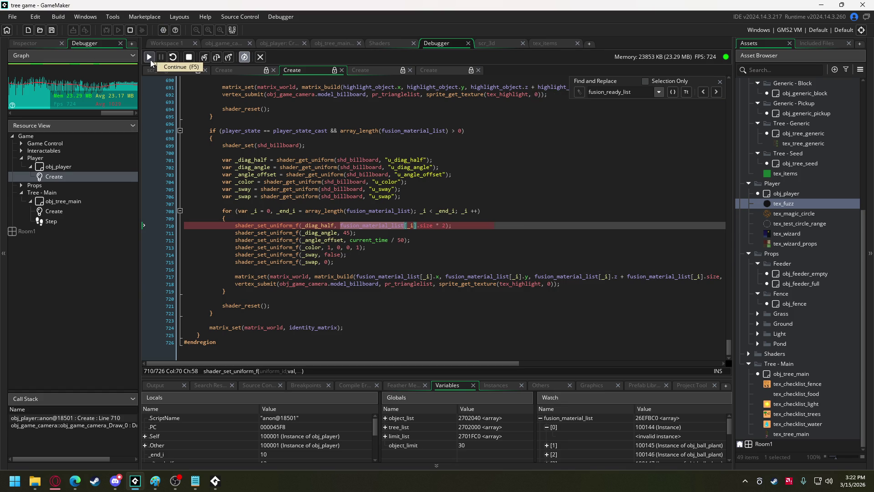
pyautogui.click(150, 58)
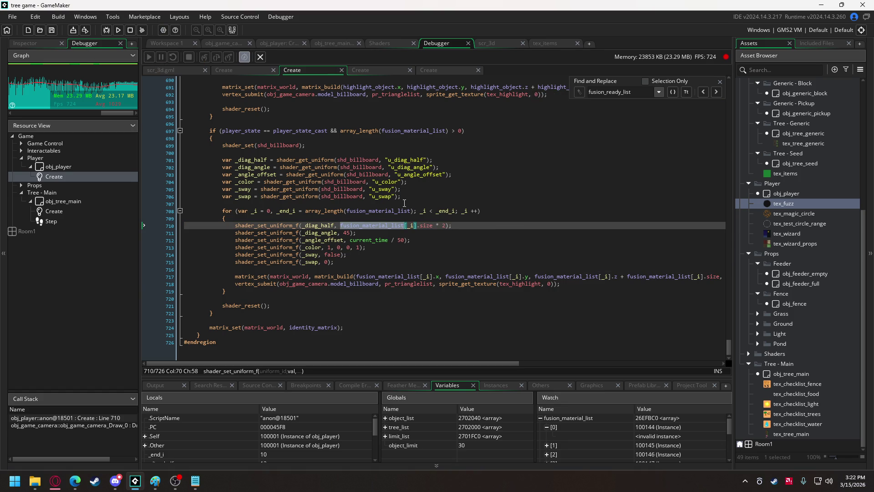
pyautogui.click(115, 31)
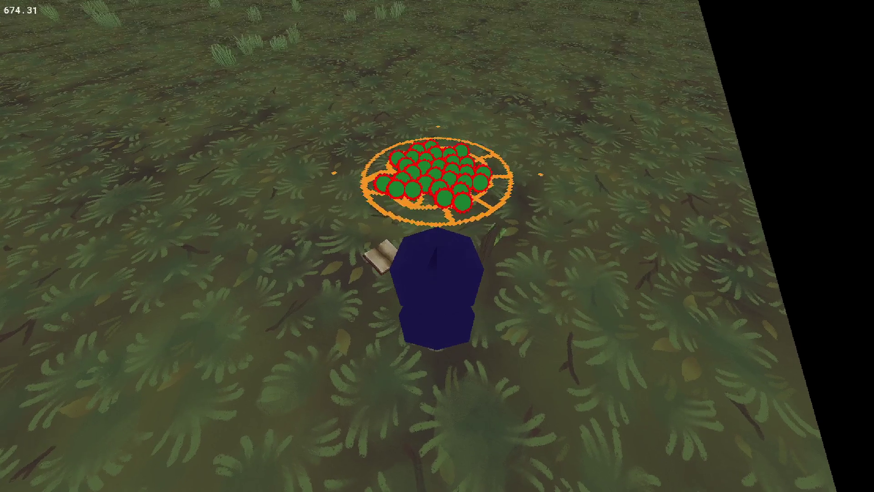
# Step: Dismiss the crash error to stop the game
pyautogui.click(331, 343)
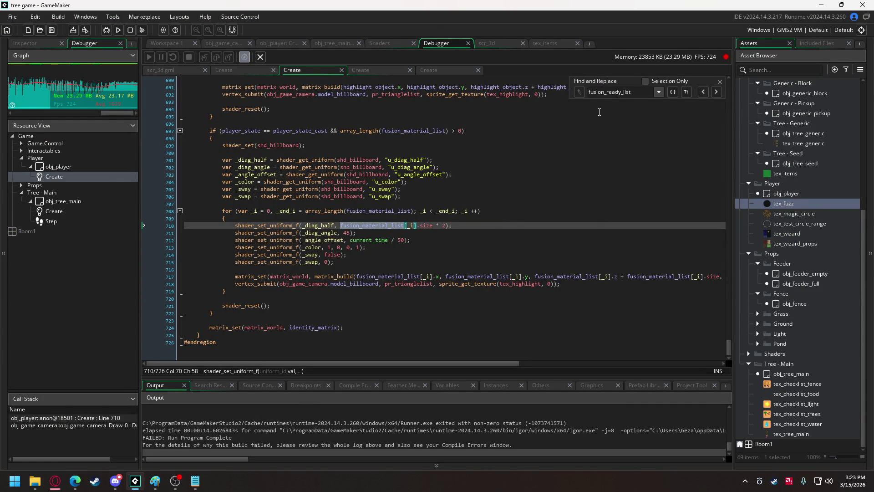
pyautogui.scroll(5, 550, 142)
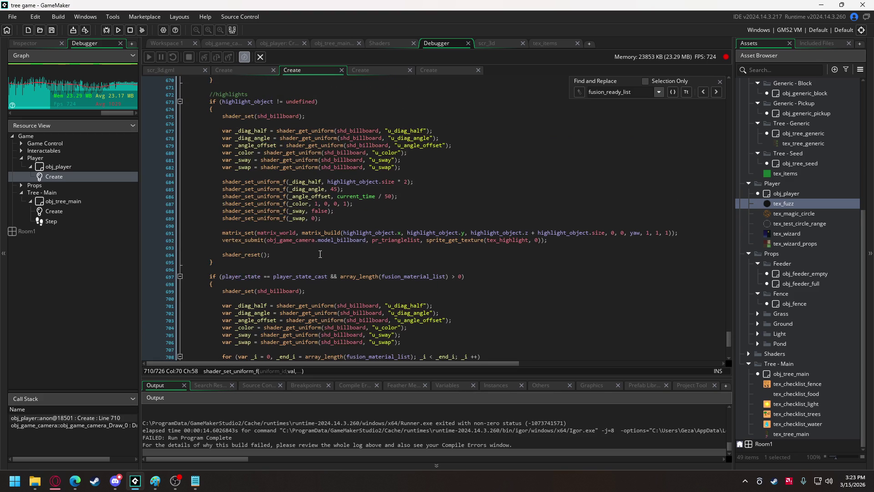
pyautogui.scroll(-4, 323, 249)
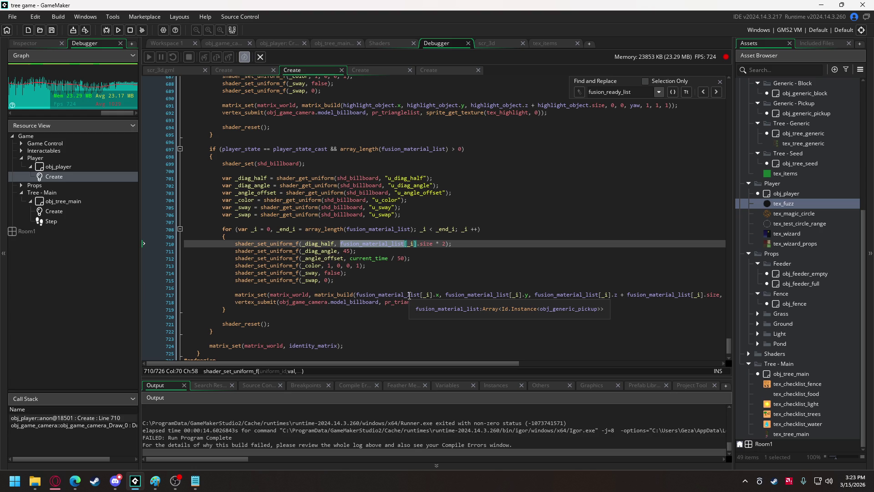
# Step: Select the fusion_material_list for-loop header on line 708, then bring up obj_game_camera's Create code
pyautogui.click(227, 236)
pyautogui.moveTo(227, 236); pyautogui.dragTo(222, 229)
pyautogui.hotkey('ctrl', 'c')
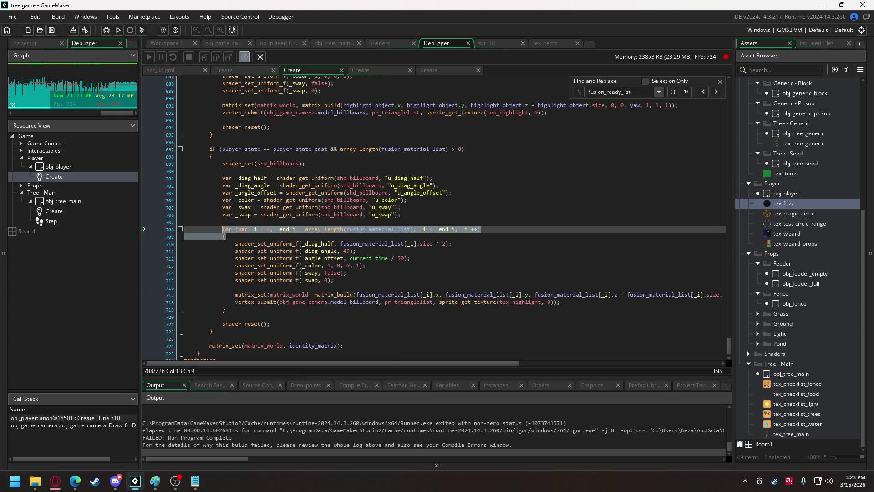
pyautogui.click(216, 44)
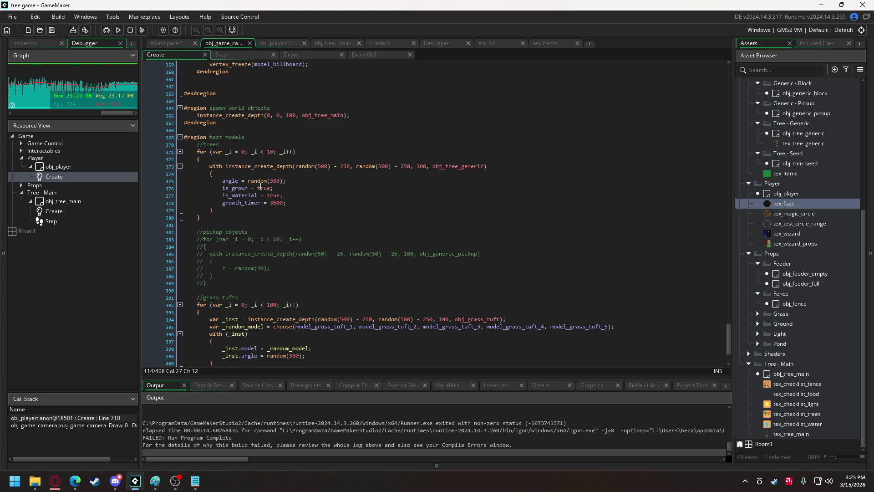
# Step: Paste the fusion_material_list for-loop header inside item_check's if block with an empty body
pyautogui.scroll(6, 260, 186)
pyautogui.moveTo(728, 332)
pyautogui.mouseDown()
pyautogui.moveTo(709, 121)
pyautogui.moveTo(705, 176)
pyautogui.moveTo(713, 148)
pyautogui.mouseUp()
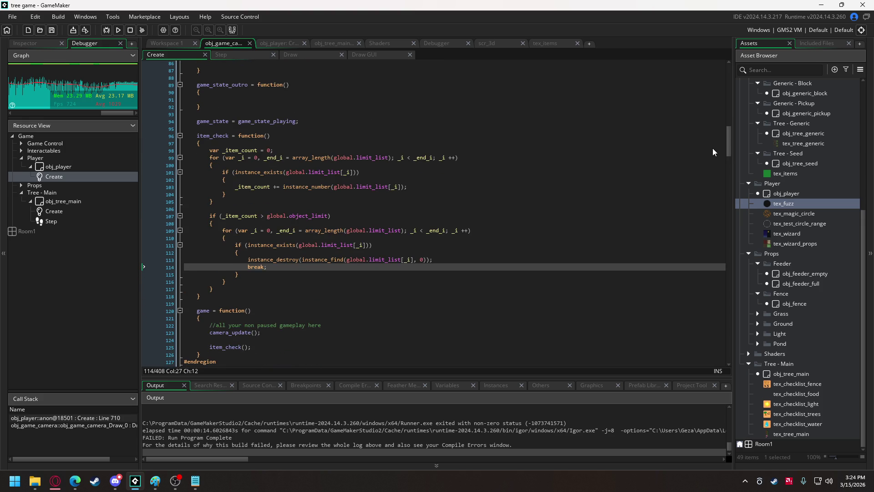
pyautogui.click(441, 262)
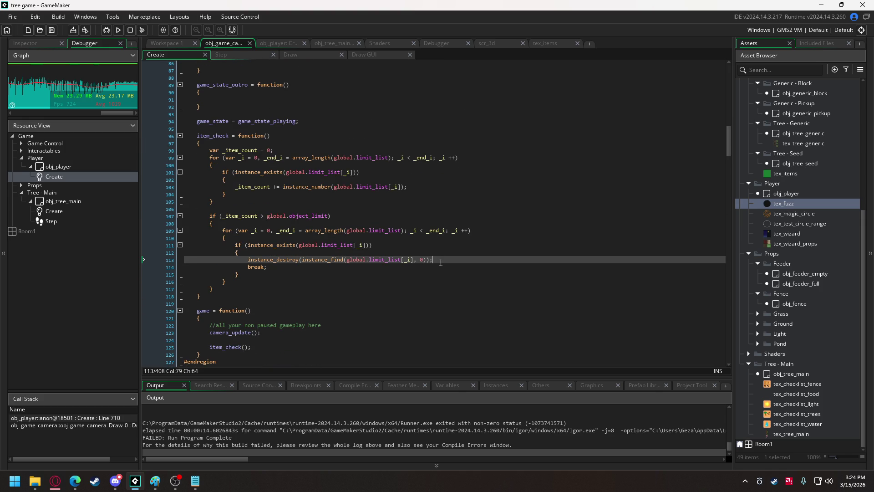
pyautogui.click(328, 251)
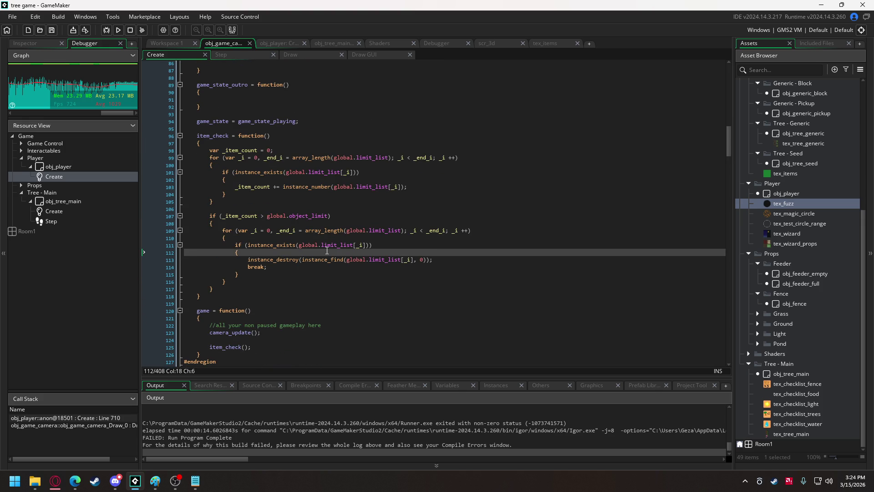
pyautogui.press('Return')
pyautogui.press('Return')
pyautogui.press('Return')
pyautogui.press('Up')
pyautogui.press('Up')
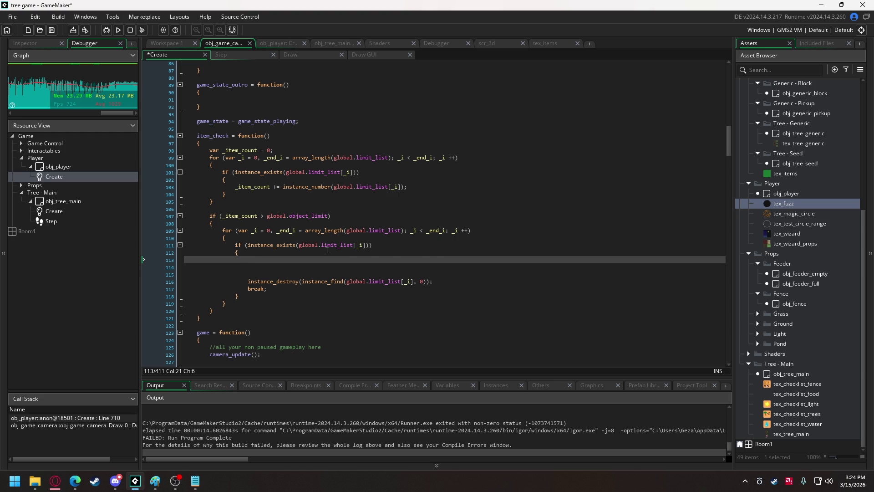
pyautogui.hotkey('ctrl', 'v')
pyautogui.click(221, 268)
pyautogui.press('Tab')
pyautogui.press('Tab')
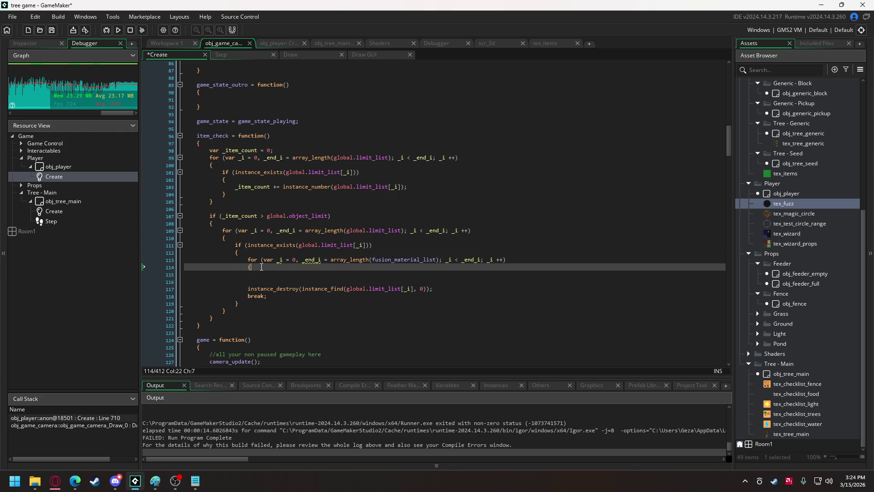
pyautogui.click(261, 267)
pyautogui.press('Return')
pyautogui.press('Return')
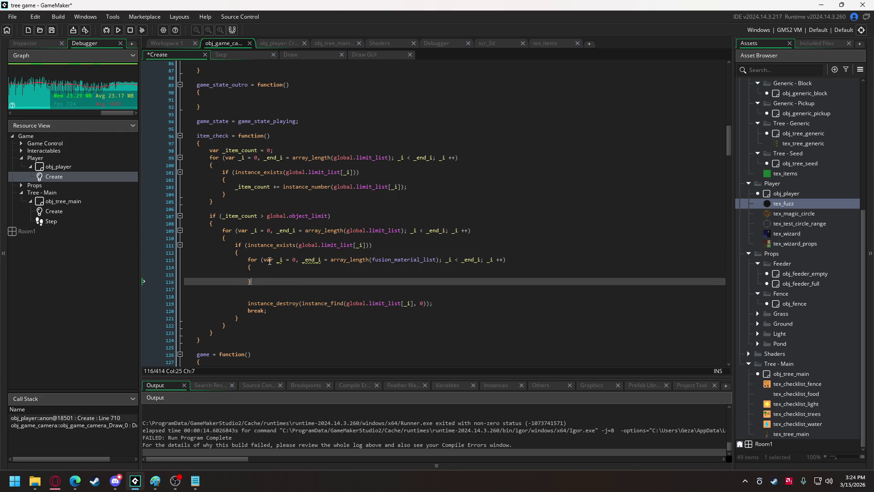
# Step: Rename the new loop's variables from _i to _j and _end_i to _end_j
pyautogui.click(282, 260)
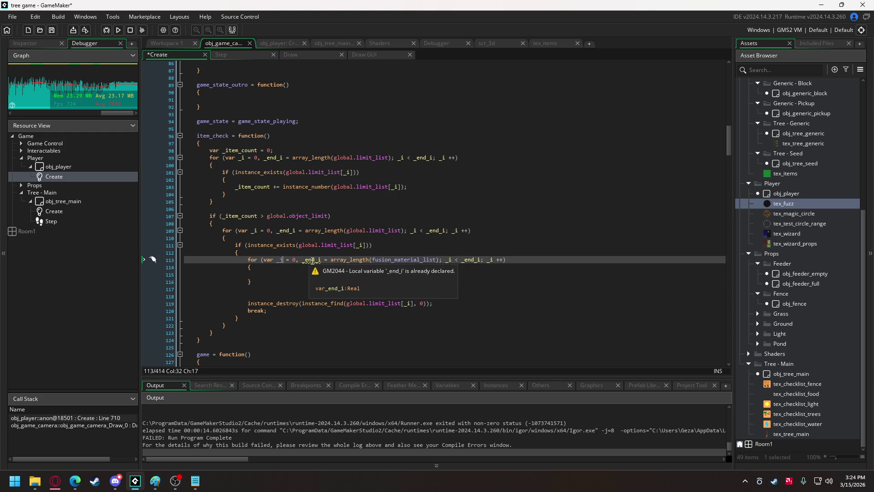
pyautogui.click(321, 260)
pyautogui.press('BackSpace')
pyautogui.write('j')
pyautogui.click(450, 259)
pyautogui.press('BackSpace')
pyautogui.write('j')
pyautogui.click(481, 259)
pyautogui.press('BackSpace')
pyautogui.write('j')
pyautogui.click(492, 260)
pyautogui.press('BackSpace')
pyautogui.write('j')
# Step: Add var _inst = instance_find(global.limit_list[_i], 0) and make instance_destroy destroy _inst
pyautogui.click(265, 272)
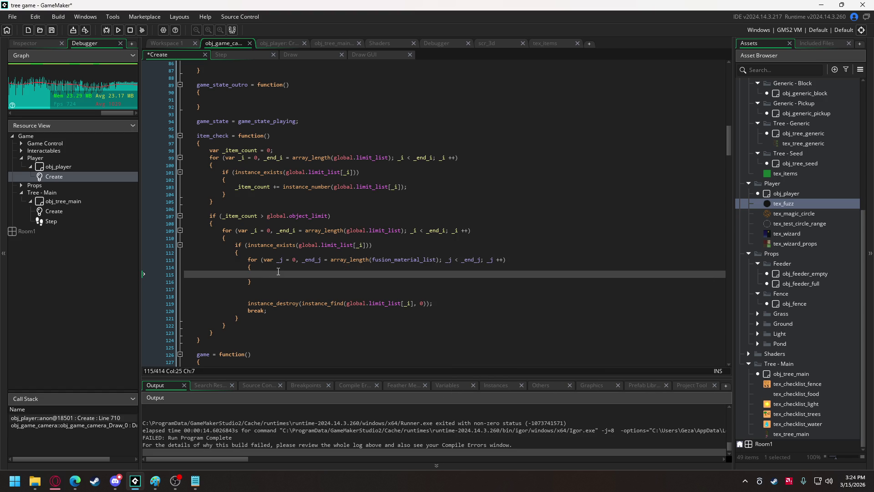
pyautogui.write('if (')
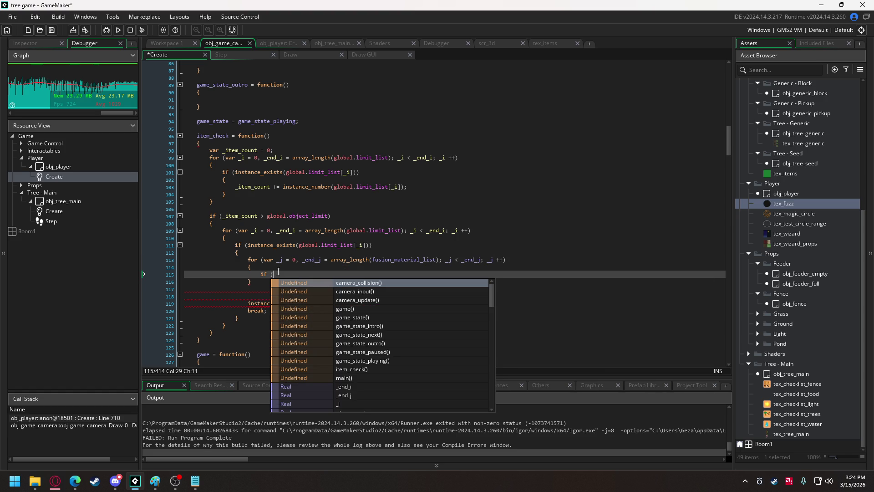
pyautogui.click(299, 244)
pyautogui.moveTo(302, 304); pyautogui.dragTo(428, 307)
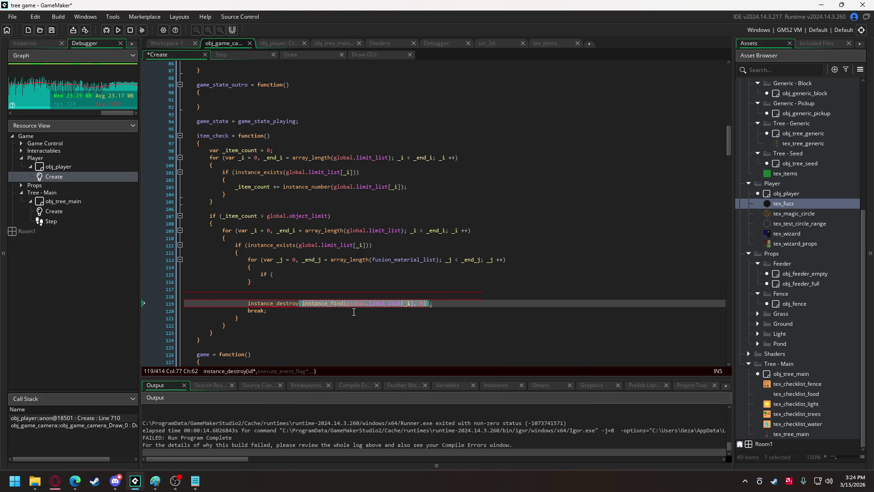
pyautogui.click(279, 274)
pyautogui.click(271, 253)
pyautogui.press('Return')
pyautogui.press('Return')
pyautogui.press('Up')
pyautogui.write('var _ins')
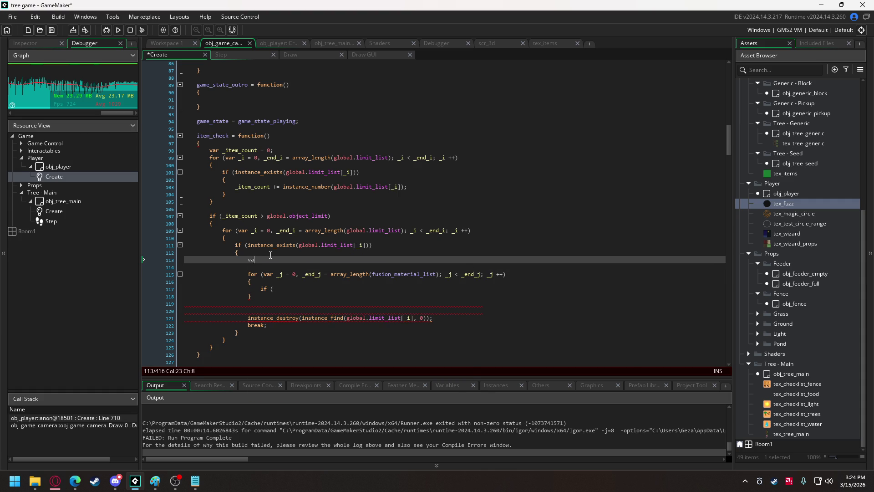
pyautogui.write('t = instance_find(global.limit_list[_i], 0);')
pyautogui.doubleClick(260, 259)
pyautogui.hotkey('ctrl', 'c')
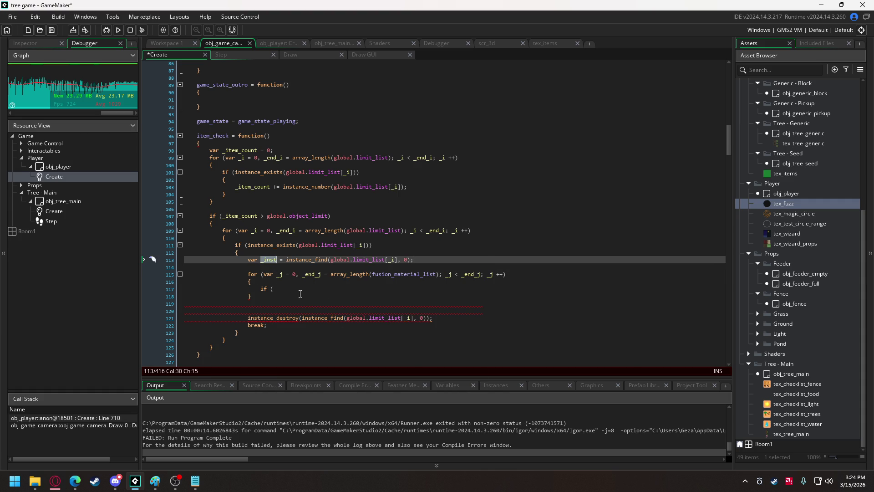
pyautogui.moveTo(304, 318); pyautogui.dragTo(430, 318)
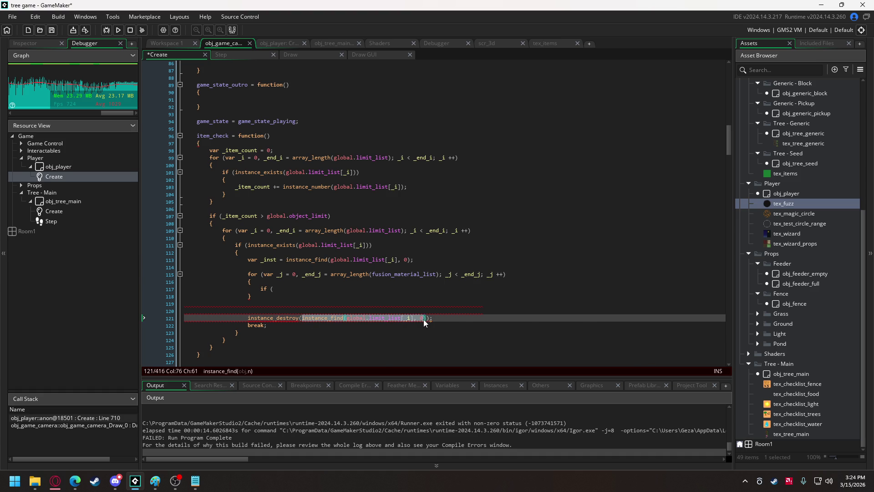
pyautogui.hotkey('ctrl', 'v')
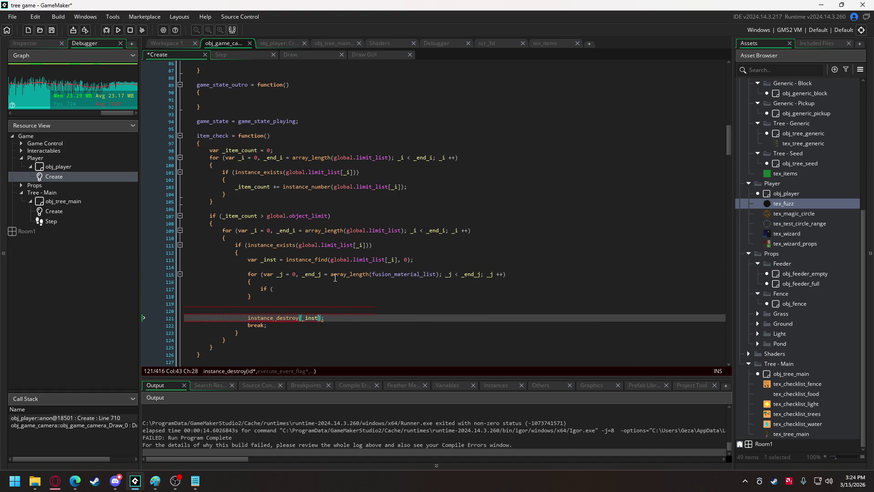
# Step: Write the inner if condition _inst == obj_player.fusion_material_list[_j]
pyautogui.click(329, 289)
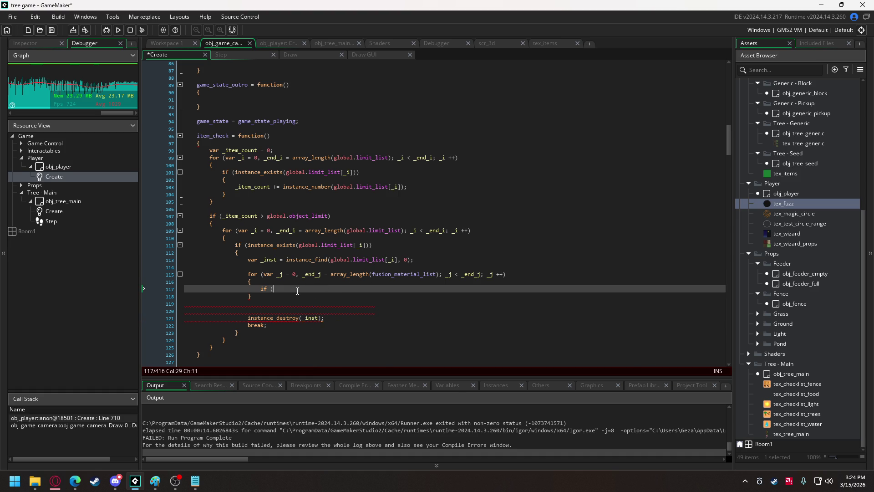
pyautogui.write('_inst == ')
pyautogui.write('fisi')
pyautogui.press('BackSpace')
pyautogui.press('BackSpace')
pyautogui.press('BackSpace')
pyautogui.write('u')
pyautogui.press('Return')
pyautogui.write('[_j]')
pyautogui.click(301, 288)
pyautogui.write('obj_player')
pyautogui.write('.')
pyautogui.click(448, 290)
pyautogui.press('BackSpace')
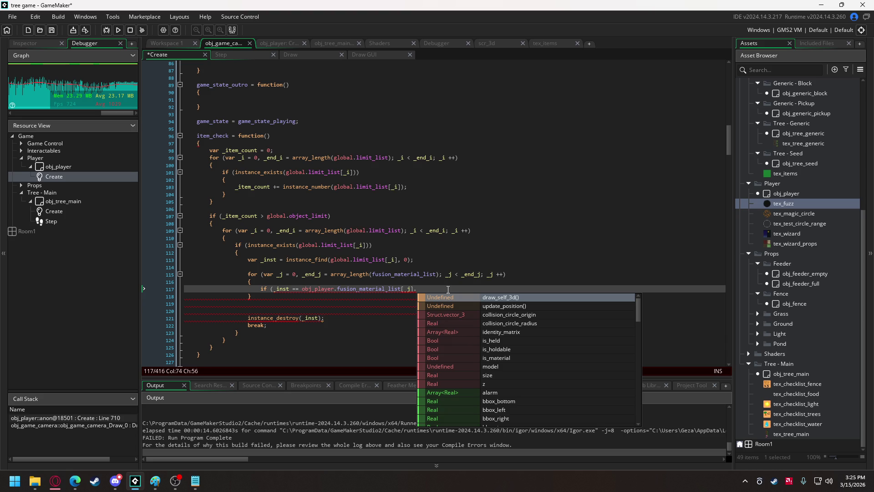
# Step: Switch to obj_player's Create code and highlight where fusion_material_list gets filled with nearby materials
pyautogui.click(279, 43)
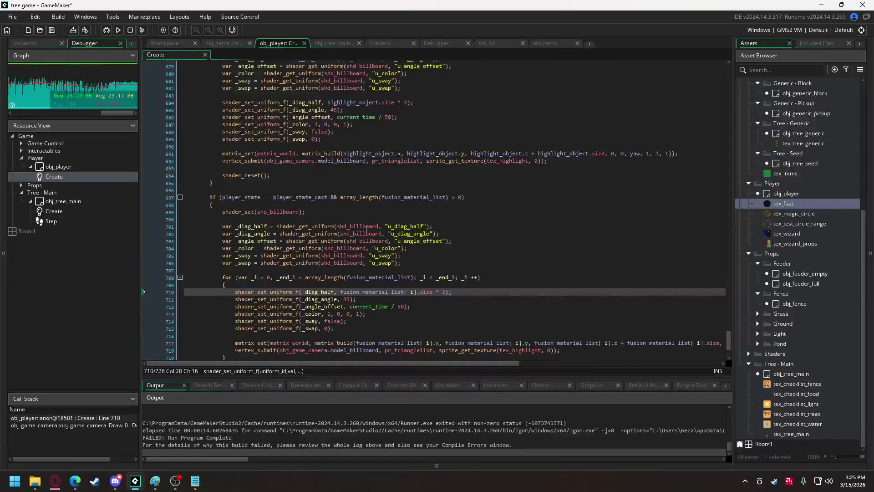
pyautogui.scroll(-2, 362, 295)
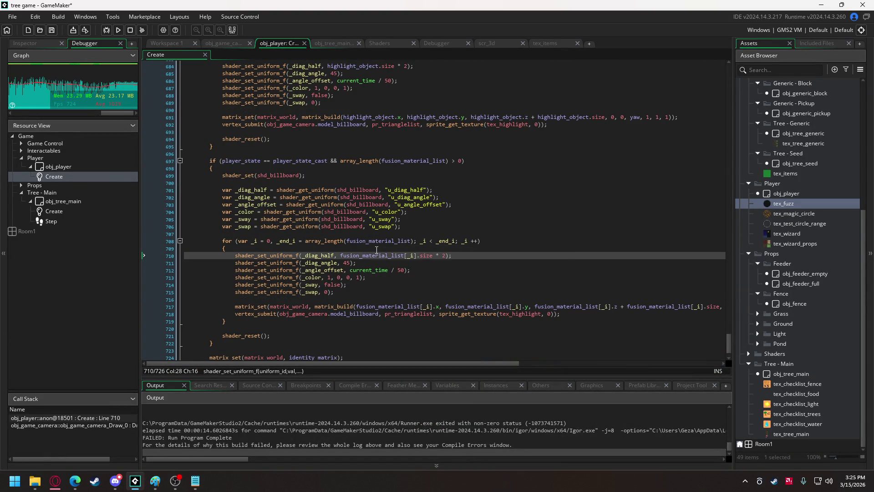
pyautogui.click(376, 256)
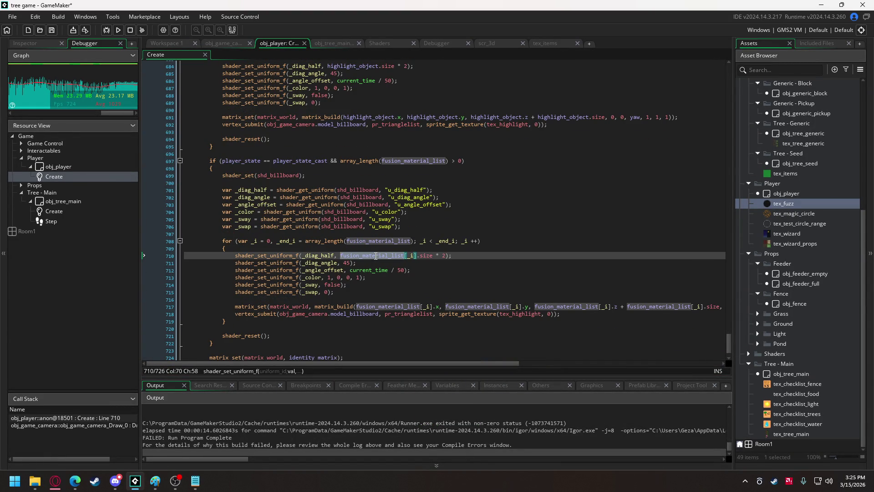
pyautogui.scroll(15, 376, 255)
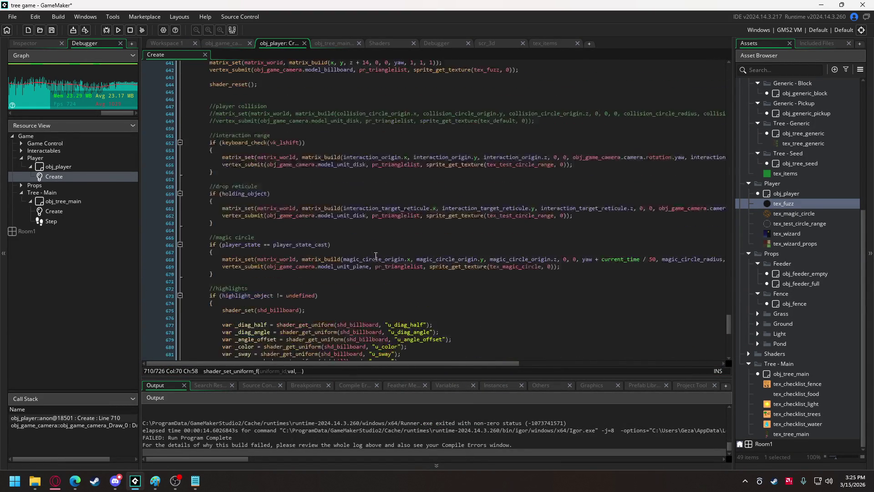
pyautogui.scroll(15, 376, 255)
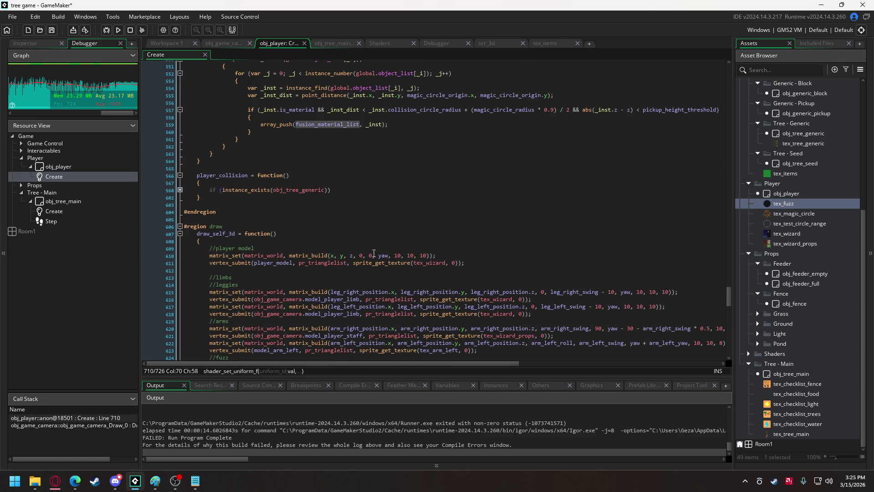
pyautogui.scroll(5, 374, 253)
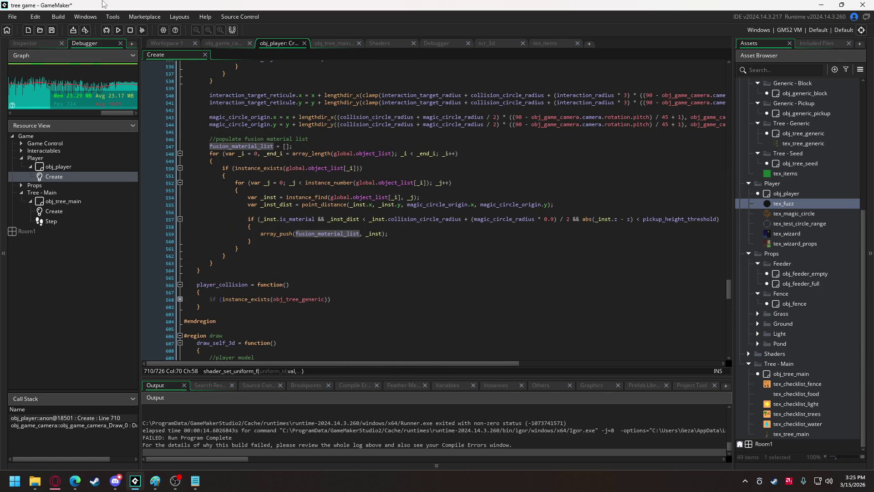
# Step: Close line 117's if condition with a parenthesis and open a brace block beneath it
pyautogui.click(224, 43)
pyautogui.moveTo(441, 287)
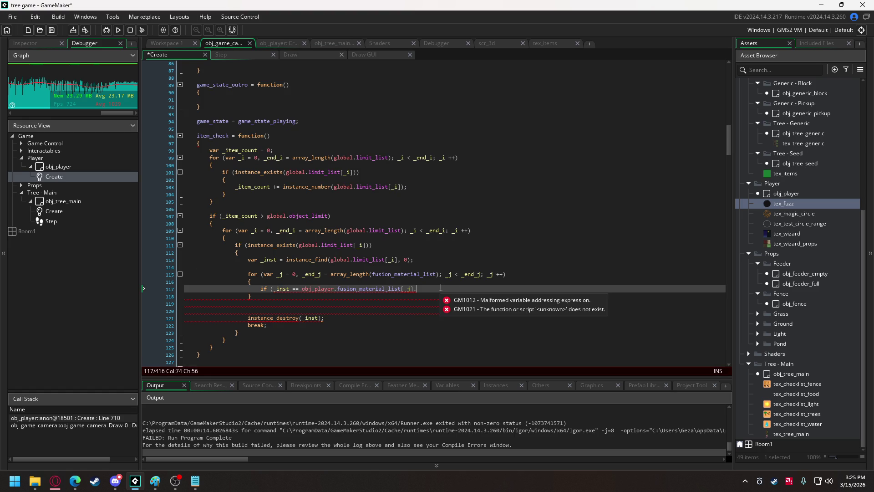
pyautogui.press('BackSpace')
pyautogui.write(')')
pyautogui.press('Return')
pyautogui.write('{')
pyautogui.press('Return')
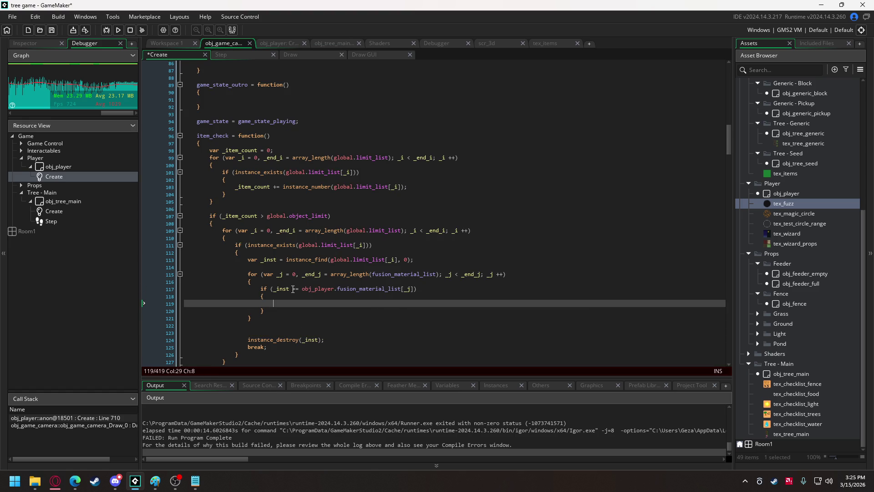
# Step: Add array_delete(obj_player.fusion_material_list, _j, 1); inside the if block
pyautogui.write('array_del')
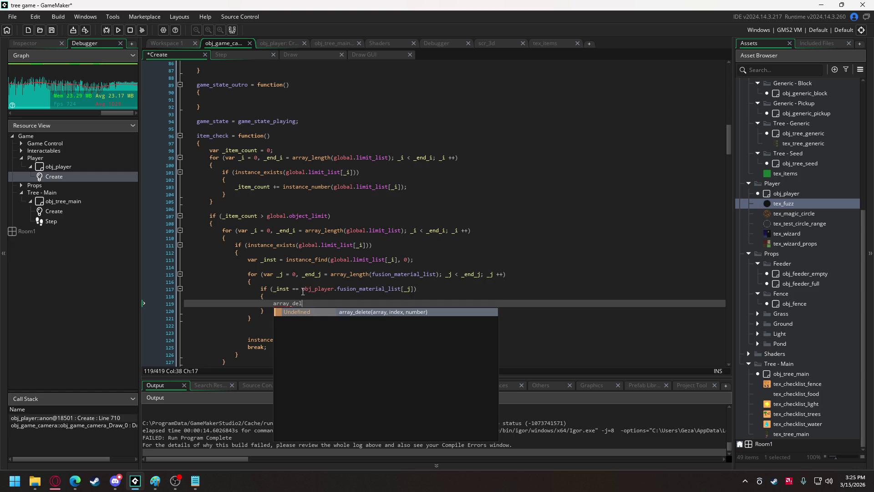
pyautogui.press('Return')
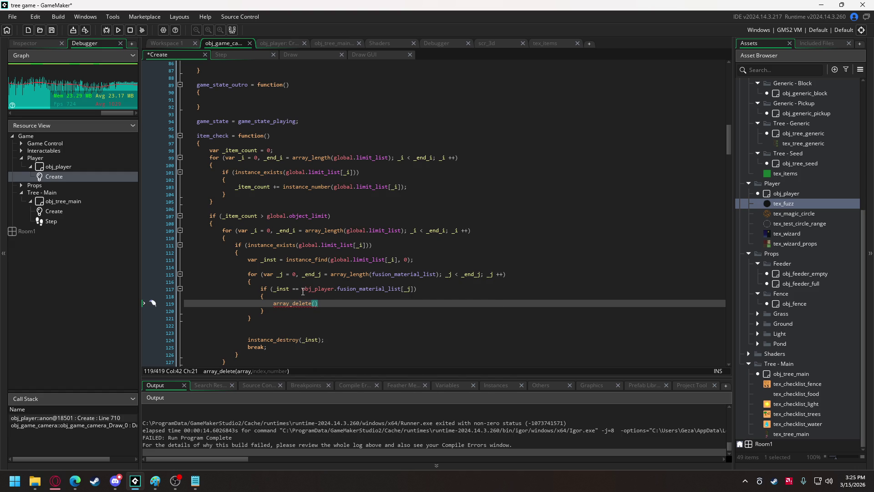
pyautogui.write('fusion_material_list')
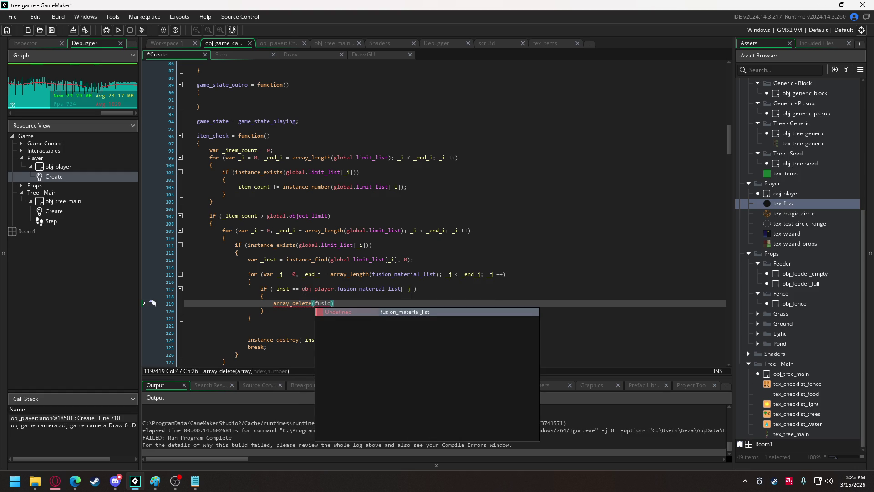
pyautogui.press('Left')
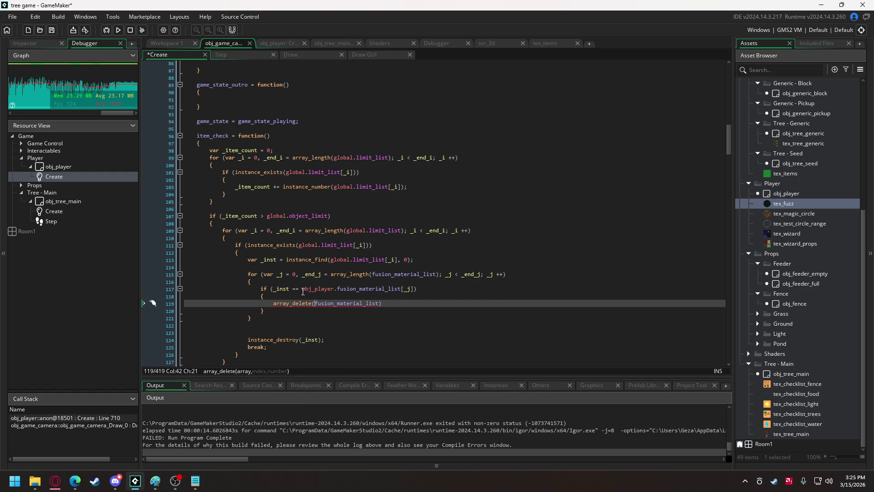
pyautogui.write('obj_player.')
pyautogui.click(415, 304)
pyautogui.write(', _j 1')
pyautogui.press('Left')
pyautogui.write(',')
pyautogui.click(450, 303)
pyautogui.write(';')
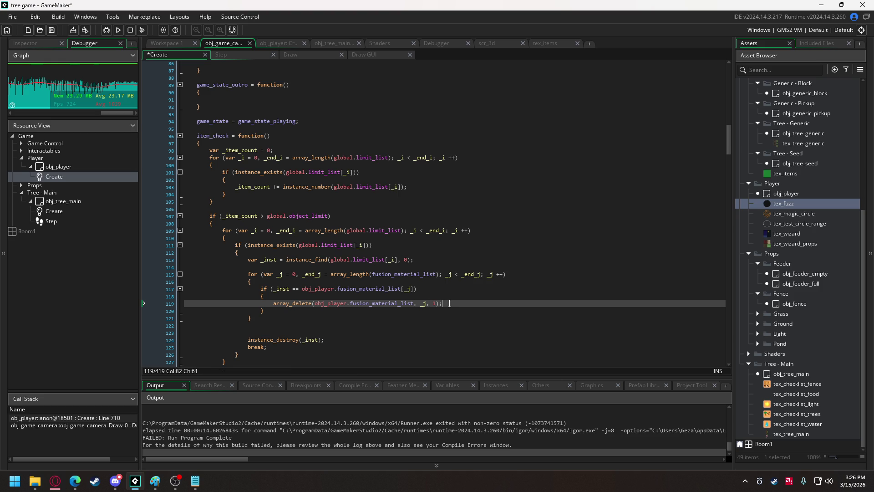
# Step: Add break; after array_delete and delete the leftover empty line
pyautogui.press('Return')
pyautogui.write('break;')
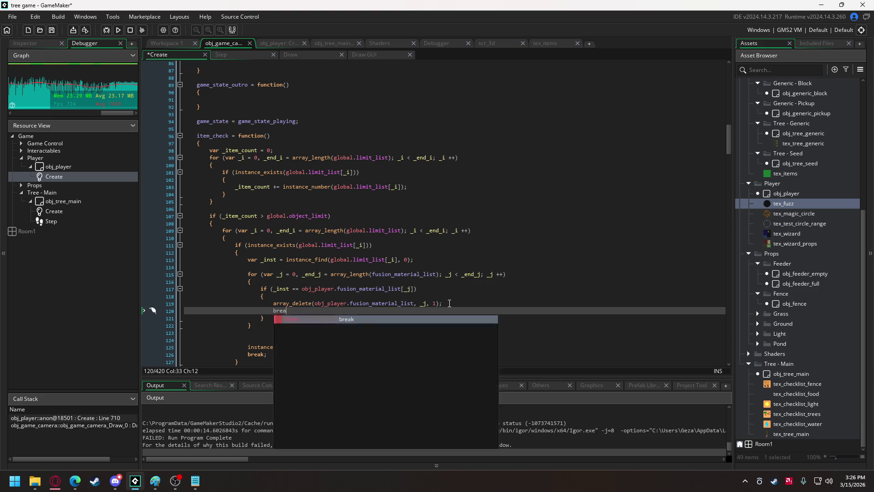
pyautogui.click(261, 334)
pyautogui.press('BackSpace')
pyautogui.press('BackSpace')
pyautogui.press('BackSpace')
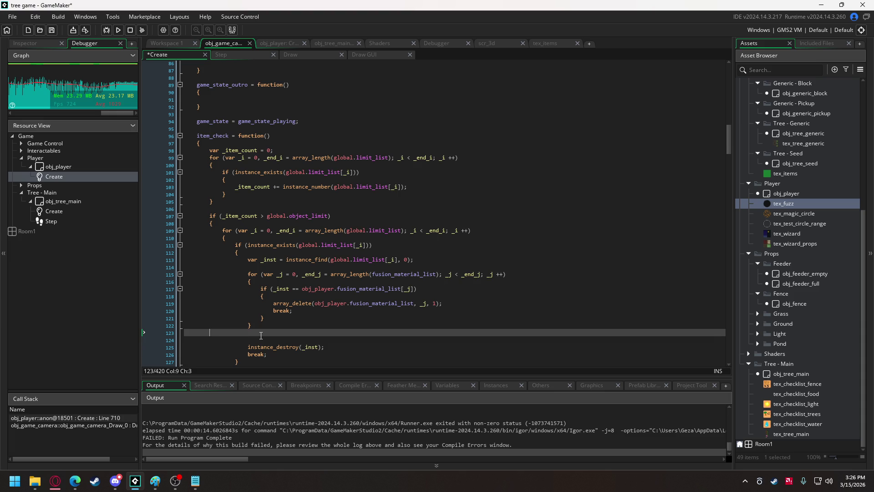
# Step: Run the game and abort after the 'fusion_material_list not set before reading it' crash
pyautogui.click(118, 31)
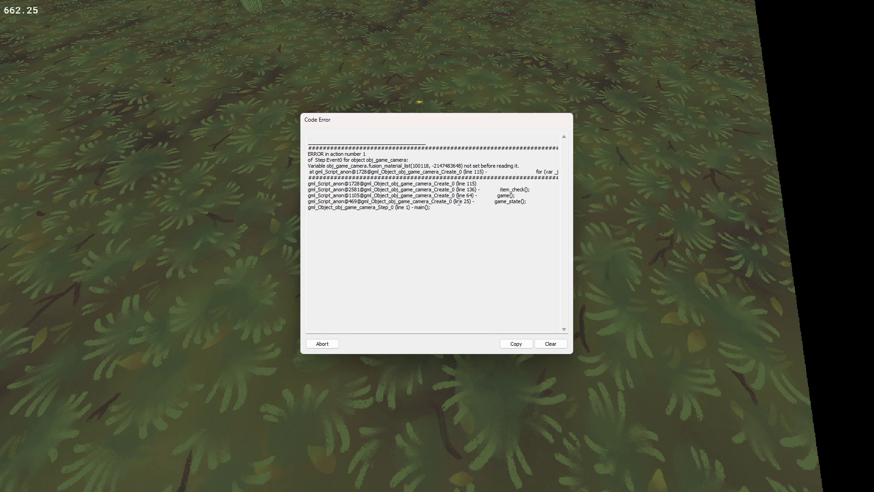
pyautogui.click(323, 343)
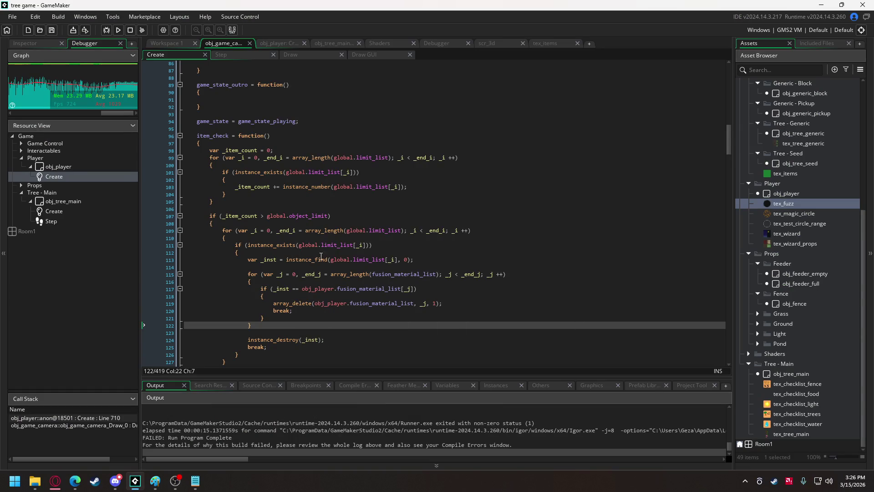
# Step: Prefix fusion_material_list in line 115's loop with obj_player., copied from line 117
pyautogui.click(300, 274)
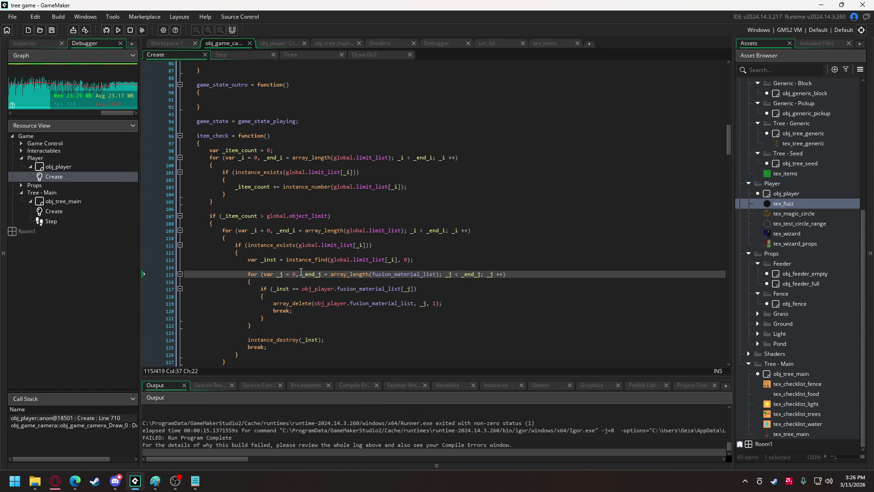
pyautogui.scroll(5, 418, 408)
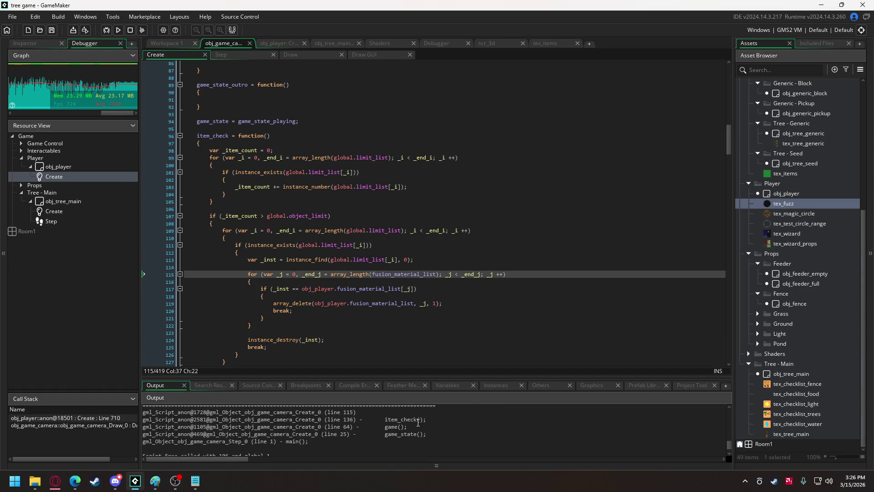
pyautogui.scroll(-2, 419, 414)
pyautogui.scroll(2, 419, 415)
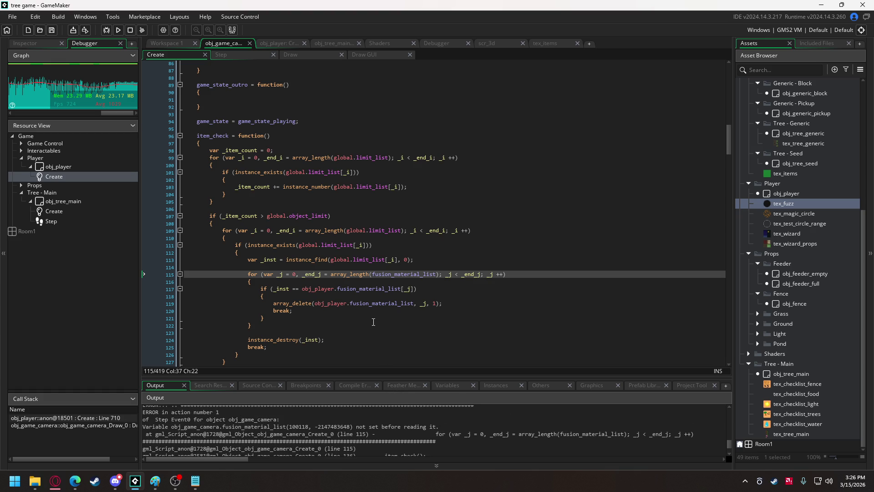
pyautogui.click(304, 289)
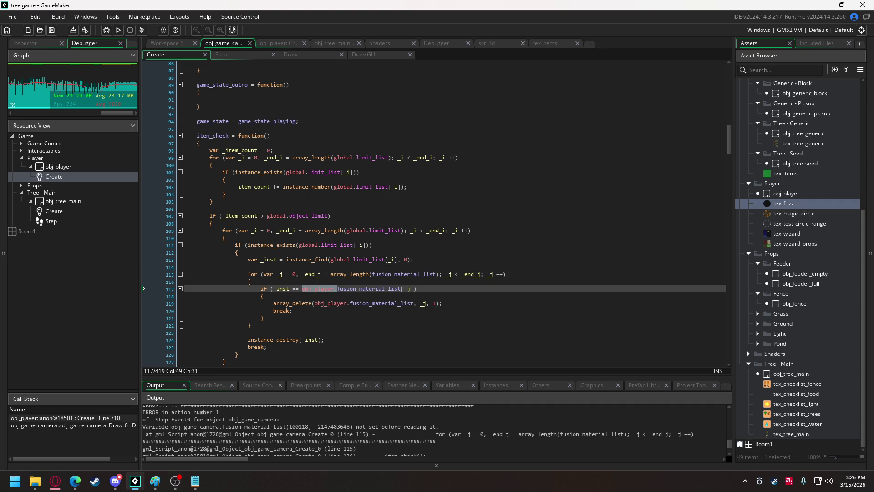
pyautogui.click(372, 274)
pyautogui.write('obj_player.')
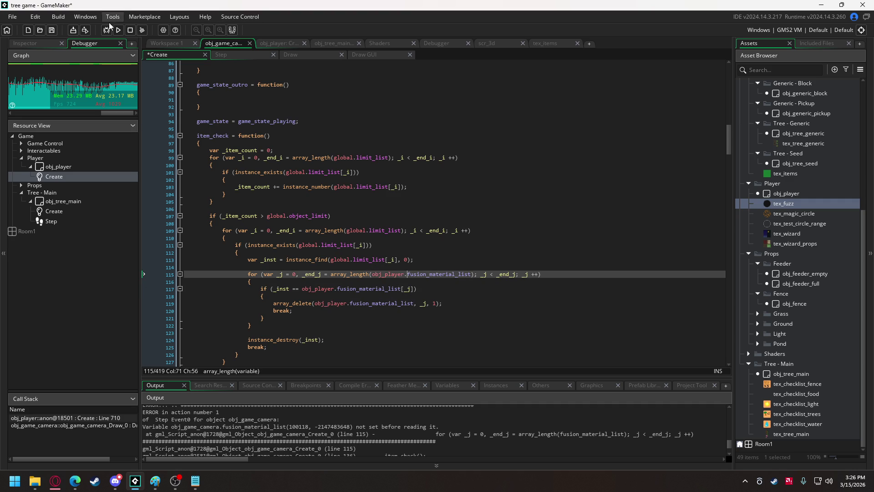
# Step: Run the game, tilt the camera down and back up to check it, then close it
pyautogui.click(106, 30)
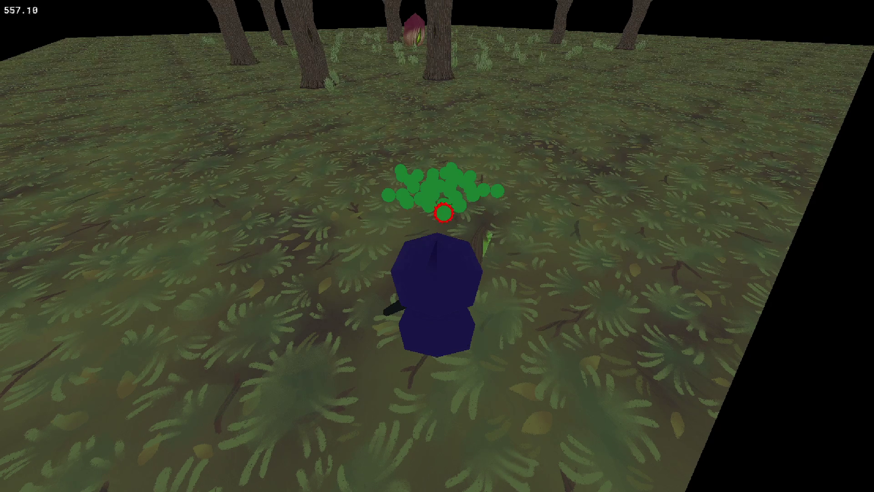
pyautogui.press('Down')
pyautogui.press('Up')
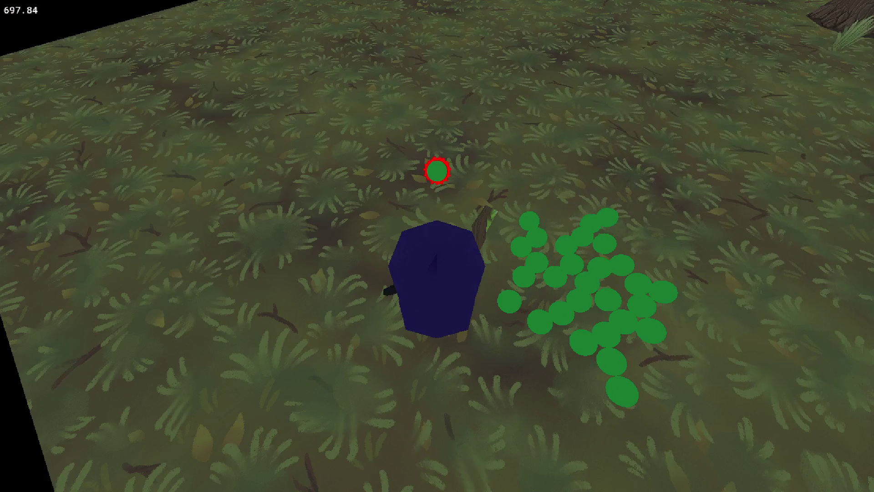
pyautogui.press('Escape')
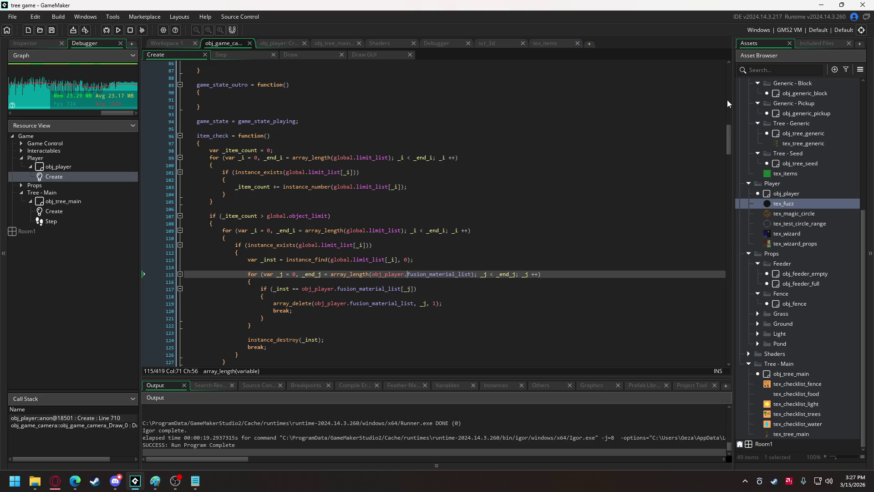
# Step: Change global.object_limit on line 6 of obj_game_camera's Create code to 20
pyautogui.scroll(15, 728, 100)
pyautogui.click(271, 101)
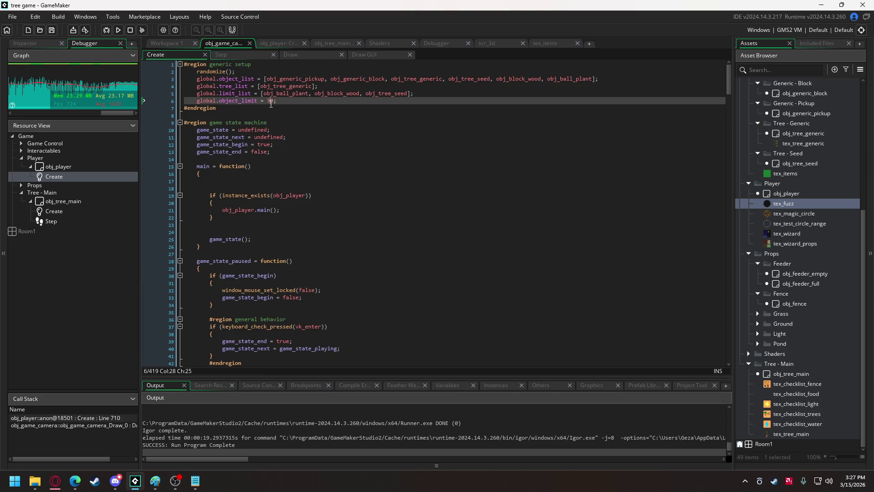
pyautogui.write('2')
pyautogui.click(221, 186)
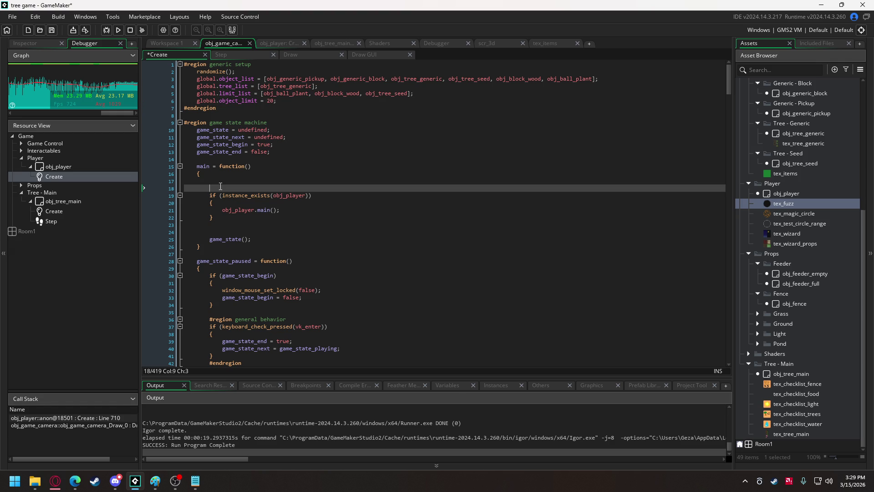
# Step: Delete the blank lines at the start of main and before game_state()
pyautogui.press('BackSpace')
pyautogui.press('BackSpace')
pyautogui.press('BackSpace')
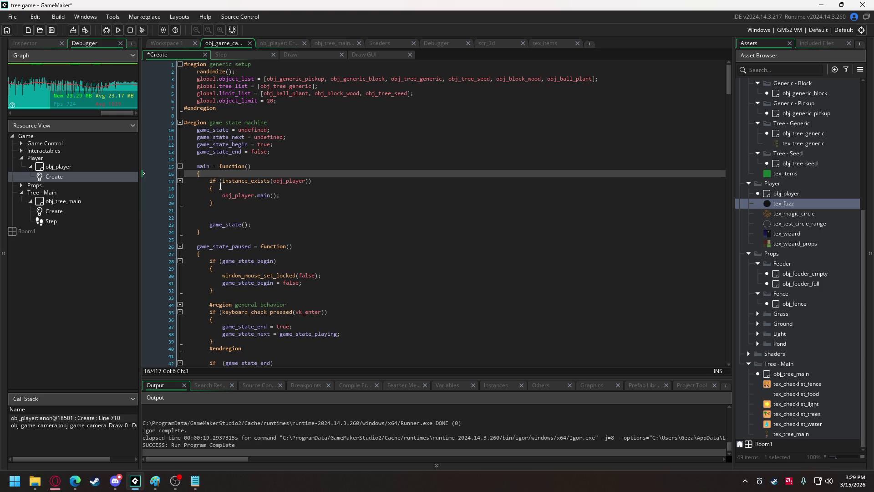
pyautogui.click(208, 218)
pyautogui.press('Insert')
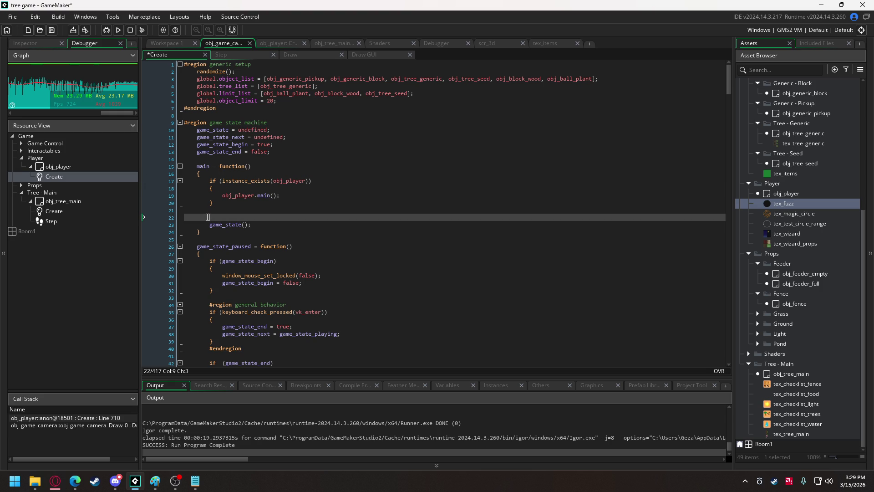
pyautogui.press('Insert')
pyautogui.press('BackSpace')
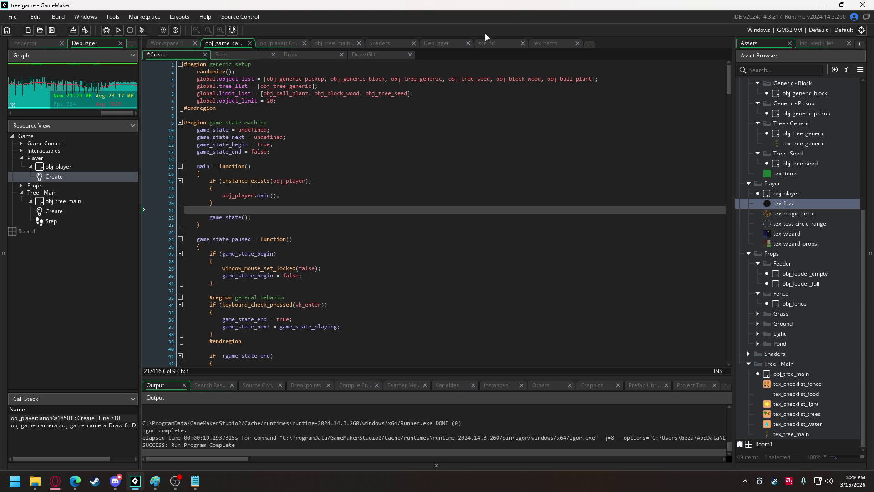
# Step: Close the Debugger workspace and return to obj_player's Create code
pyautogui.click(468, 43)
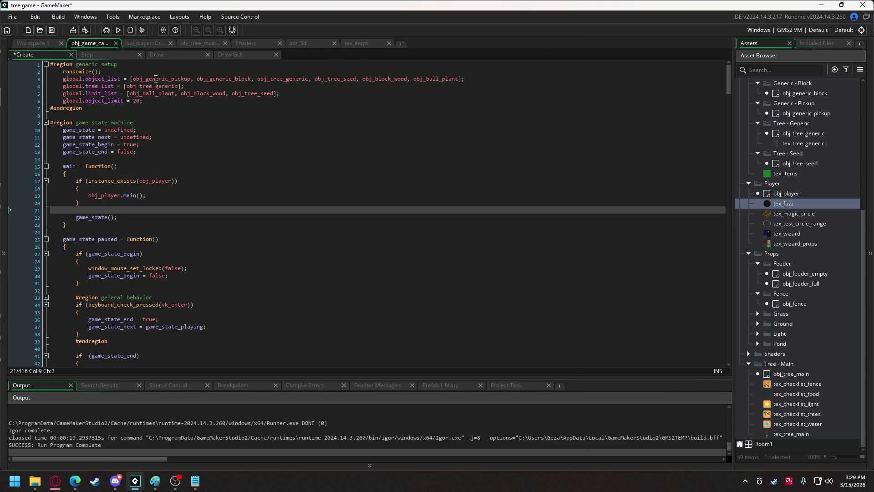
pyautogui.moveTo(155, 79)
pyautogui.click(146, 44)
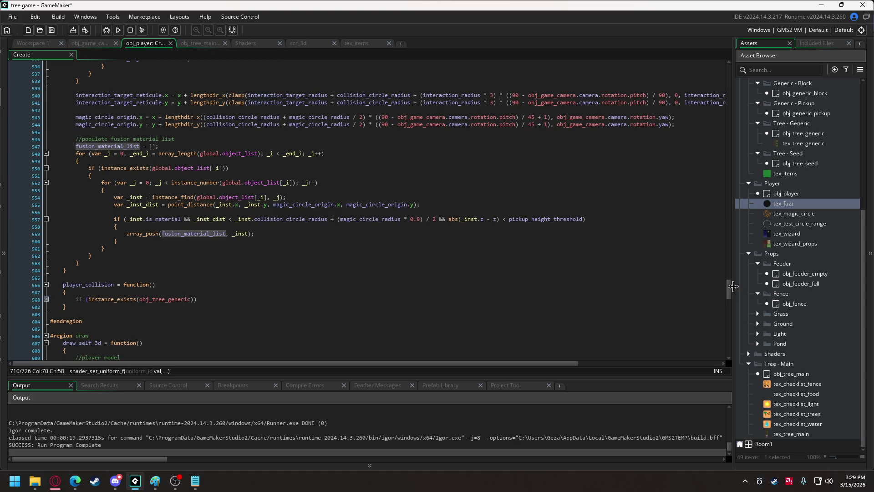